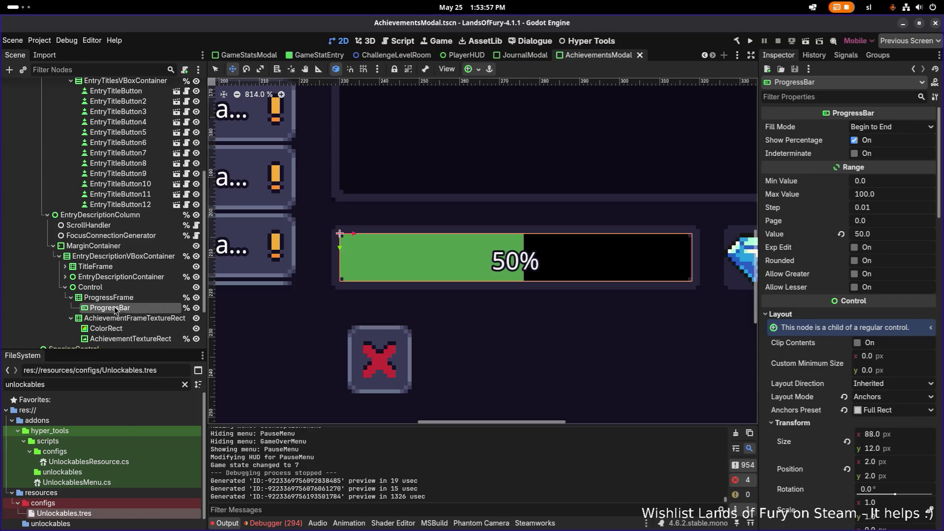
Add a Label child node under the ProgressBar.
left_click(149, 328)
type("la")
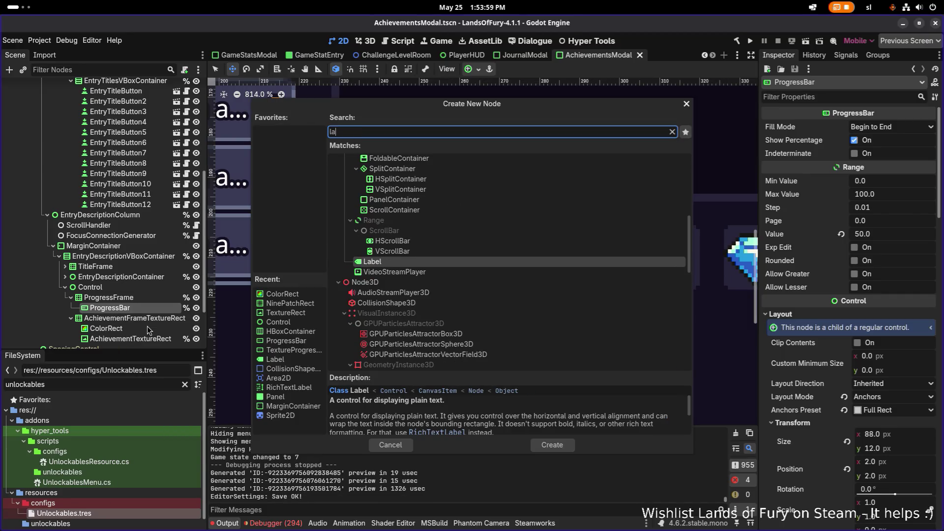
type("bal")
key("BackSpace")
key("BackSpace")
type("el")
key("Return")
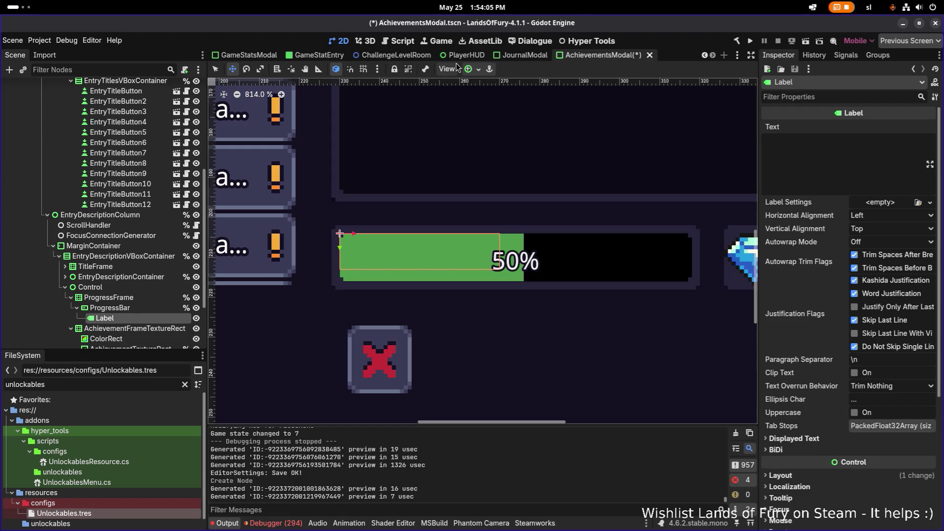
Anchor the Label to Full Rect, centre its text both ways, and set text to 50%.
left_click(470, 70)
left_click(528, 153)
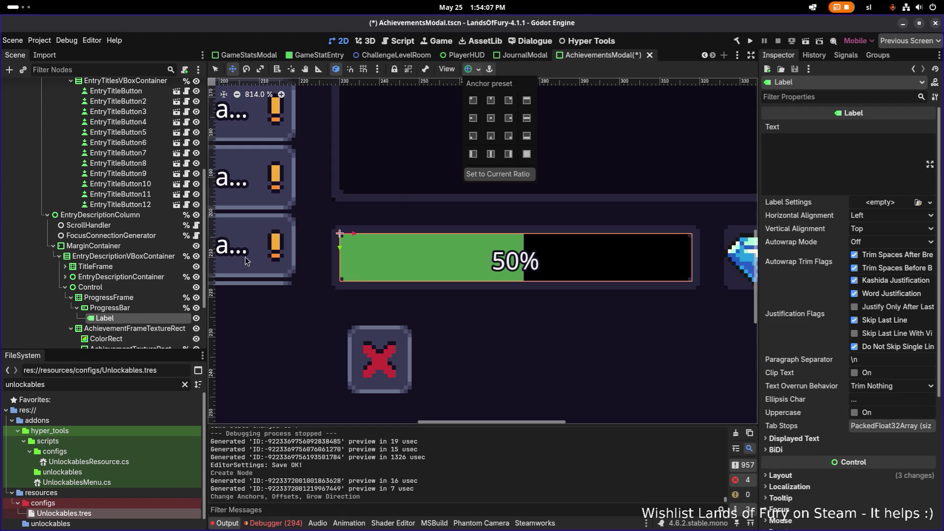
left_click(874, 217)
left_click(874, 237)
left_click(880, 228)
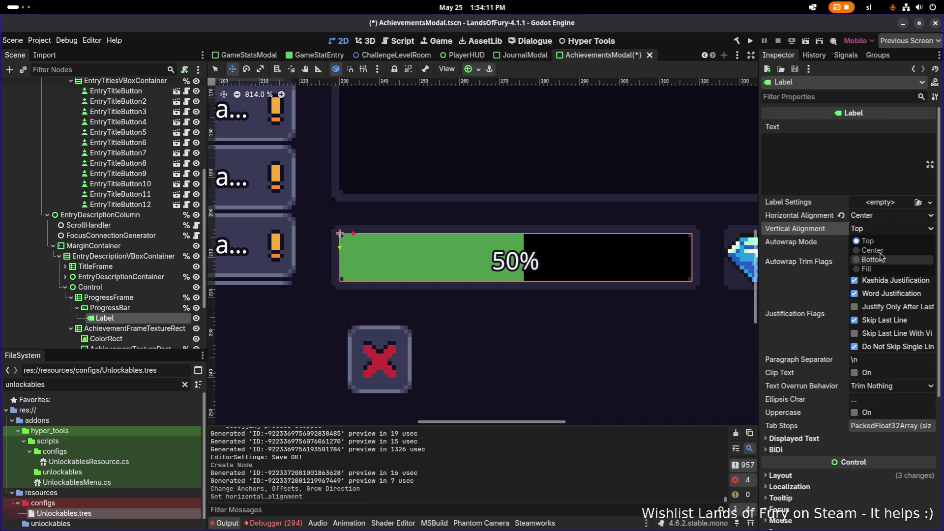
left_click(872, 249)
left_click(846, 146)
type("50%")
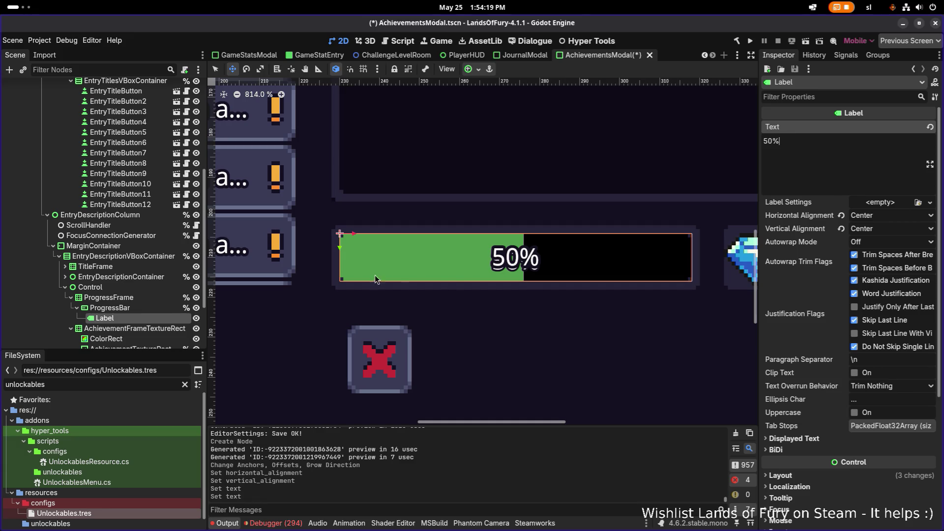
Nudge the Label down a pixel and try a 12.5 px height, then undo it.
left_click_drag(343, 253, 342, 252)
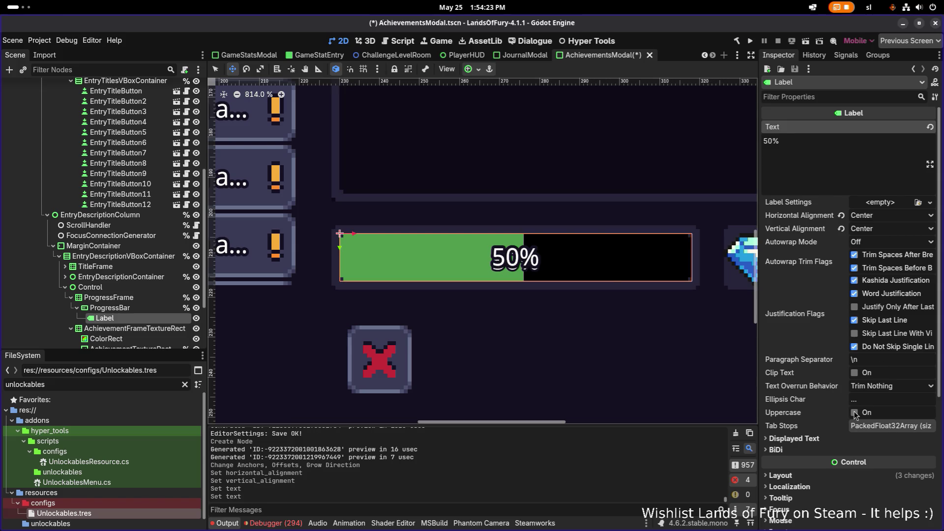
left_click(809, 477)
scroll(830, 467, "down", 3)
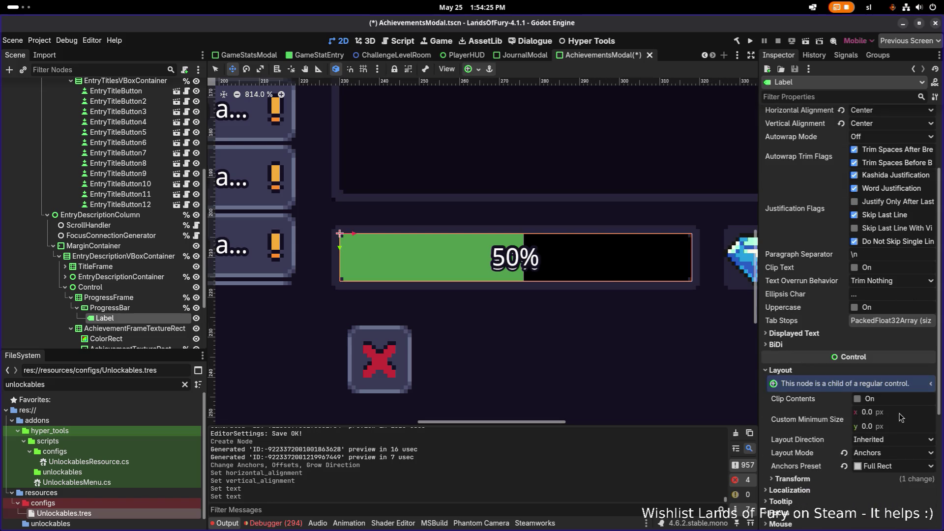
left_click(792, 478)
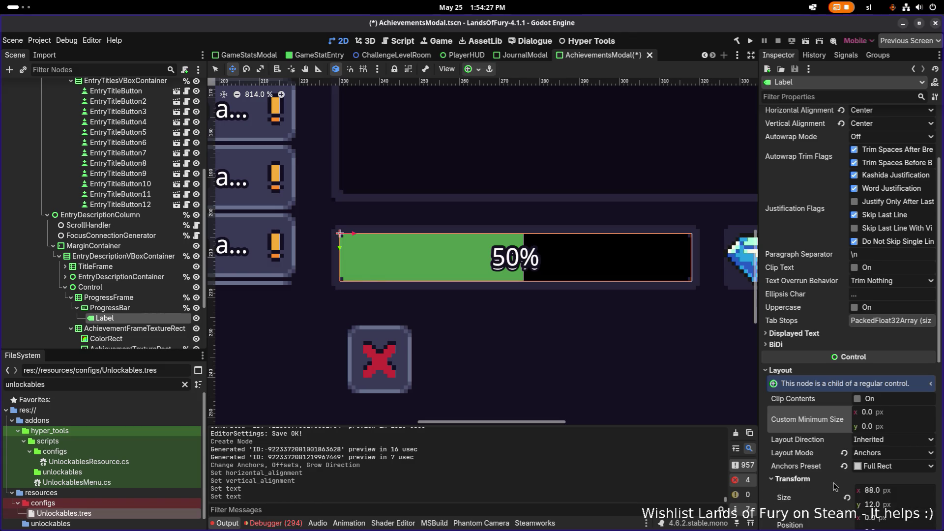
left_click(900, 504)
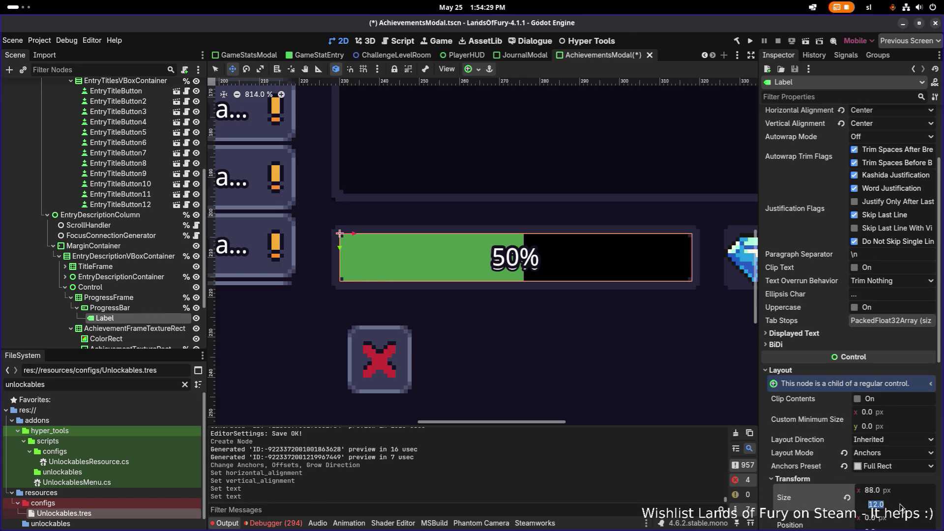
type("1")
key("Return")
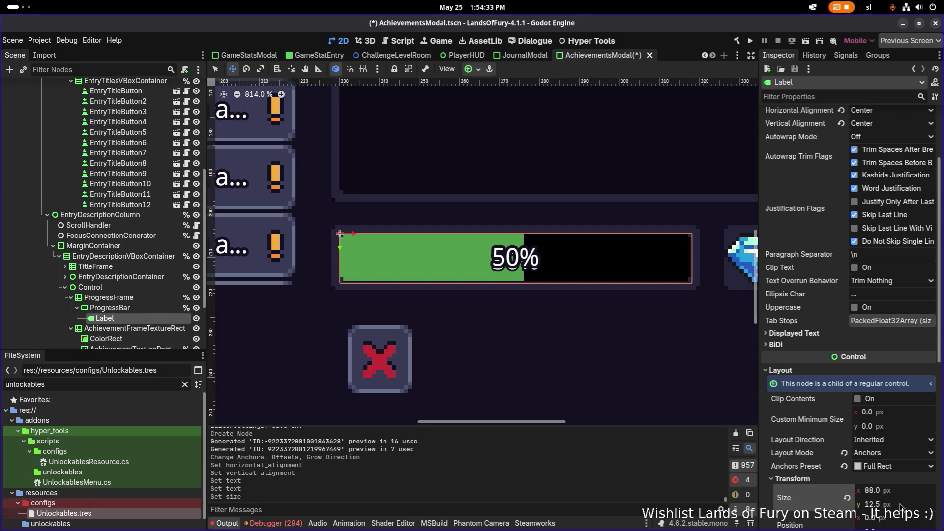
key("ctrl+z")
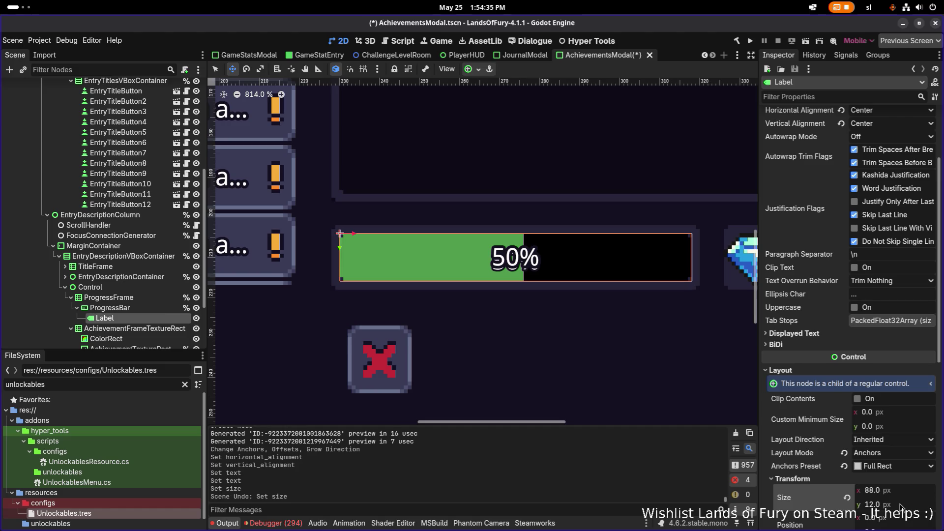
Reselect the Label after checking the ProgressBar, and switch the canvas to Move mode.
left_click(160, 310)
left_click(158, 317)
key("q")
key("w")
key("q")
key("w")
mouse_move(342, 249)
left_mouse_down()
mouse_move(343, 261)
mouse_move(341, 250)
left_mouse_up()
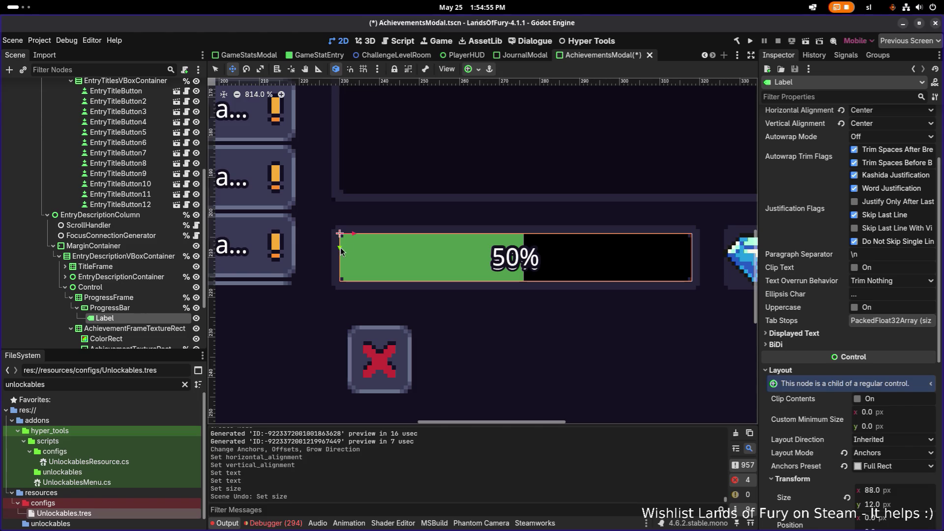
left_click(157, 308)
left_click(142, 320)
Delete the Label node from under the progress bar.
key("Delete")
key("Return")
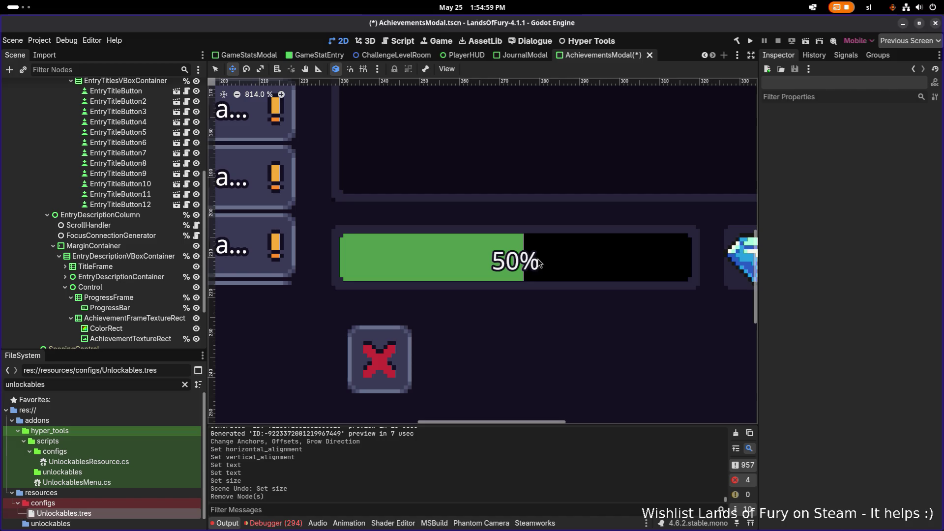
scroll(533, 262, "down", 5)
scroll(529, 264, "up", 5)
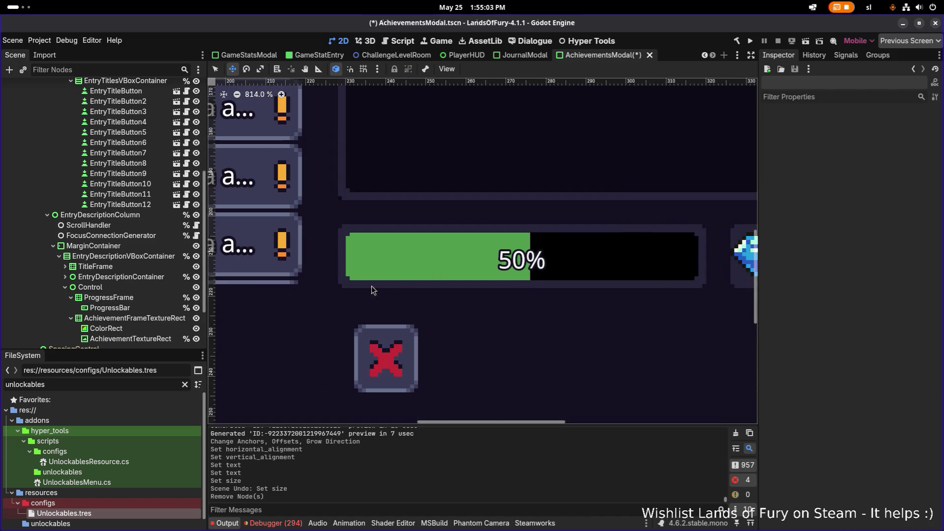
Filter the FileSystem panel by 'base_'.
left_click(151, 383)
key("ctrl+a")
type("base")
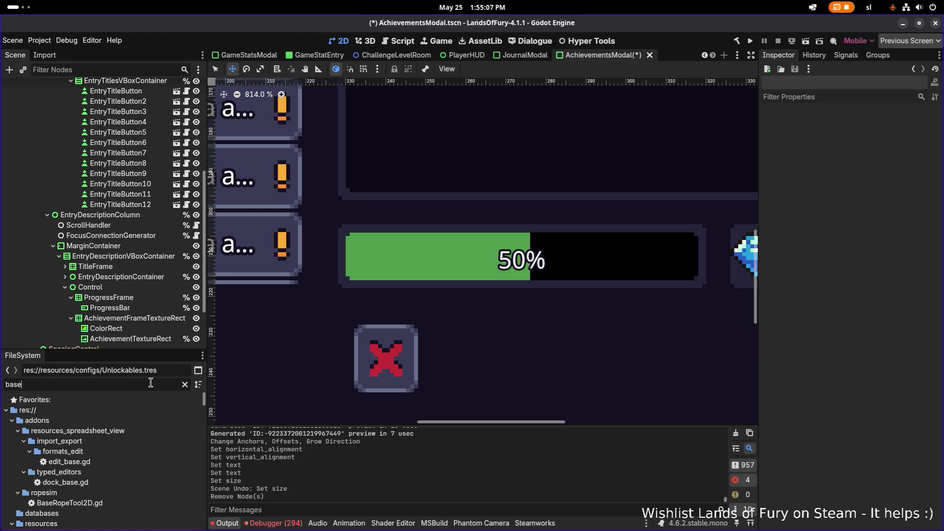
type("_")
scroll(101, 476, "down", 15)
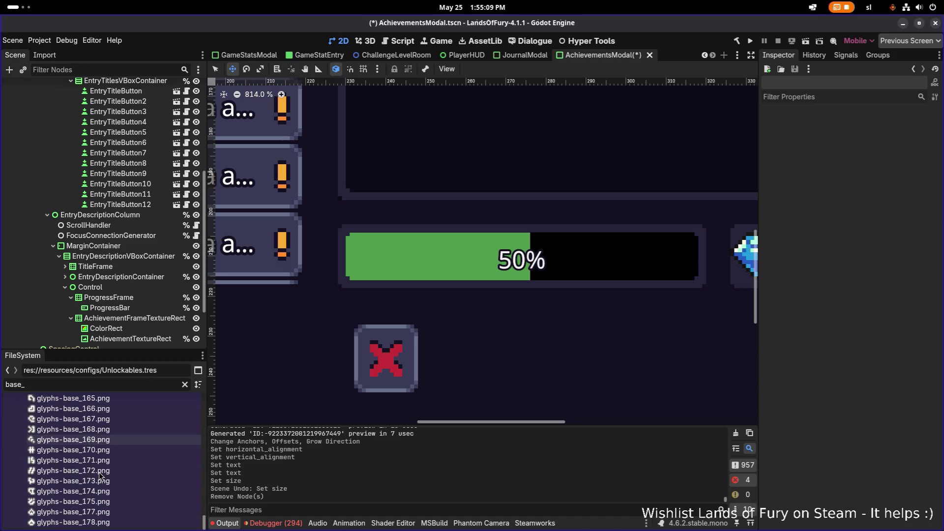
scroll(101, 476, "up", 10)
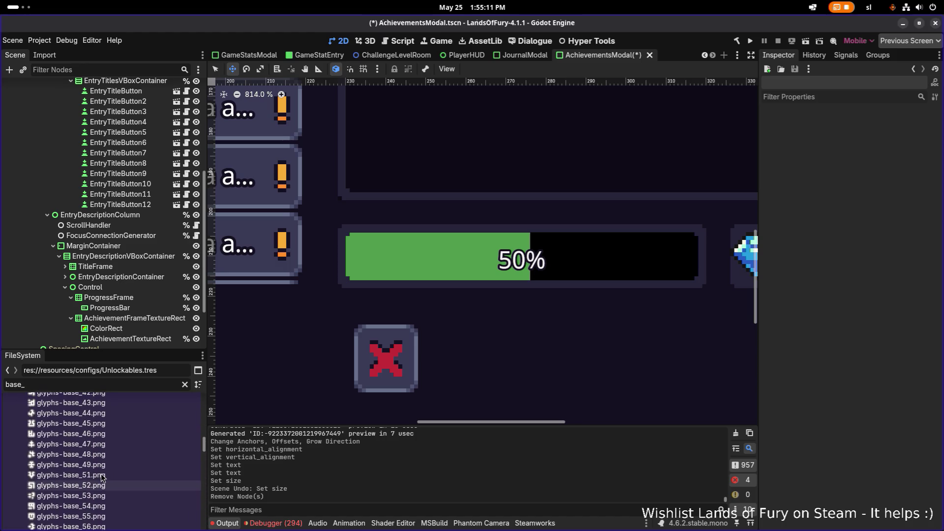
scroll(101, 478, "up", 5)
Change the FileSystem filter to 'hud_' and open hud_base.tres.
double_click(42, 386)
type("hud:")
key("BackSpace")
type("_")
double_click(54, 431)
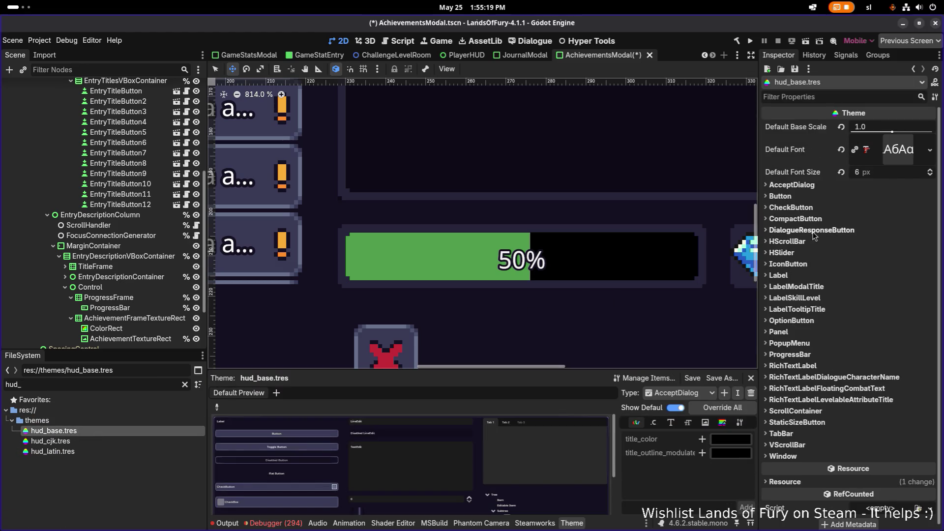
Set the ProgressBar Font Size in hud_base.tres to 5 px.
left_click(797, 355)
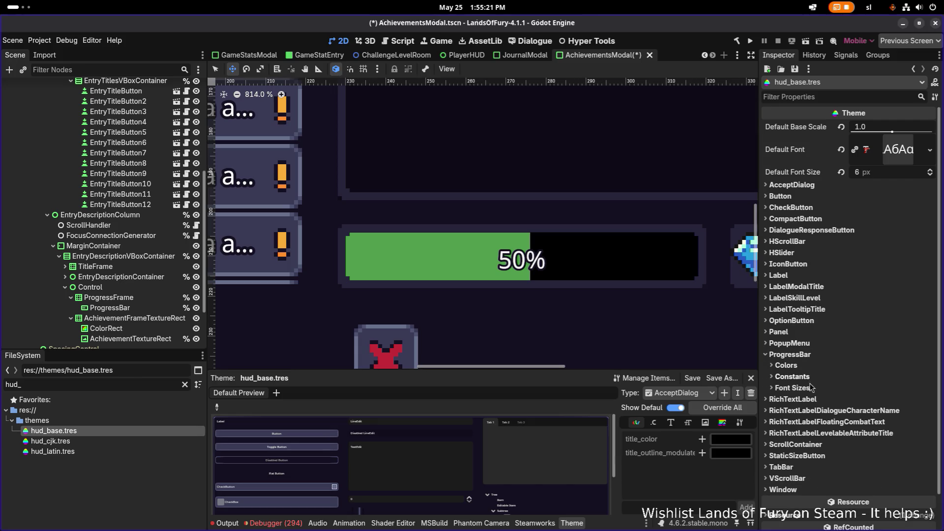
left_click(792, 388)
left_click(893, 399)
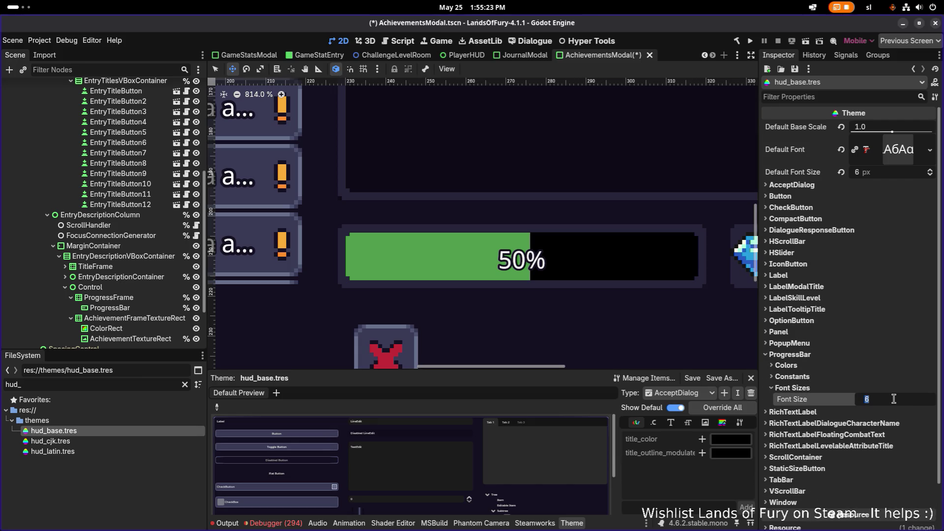
type("5")
key("Return")
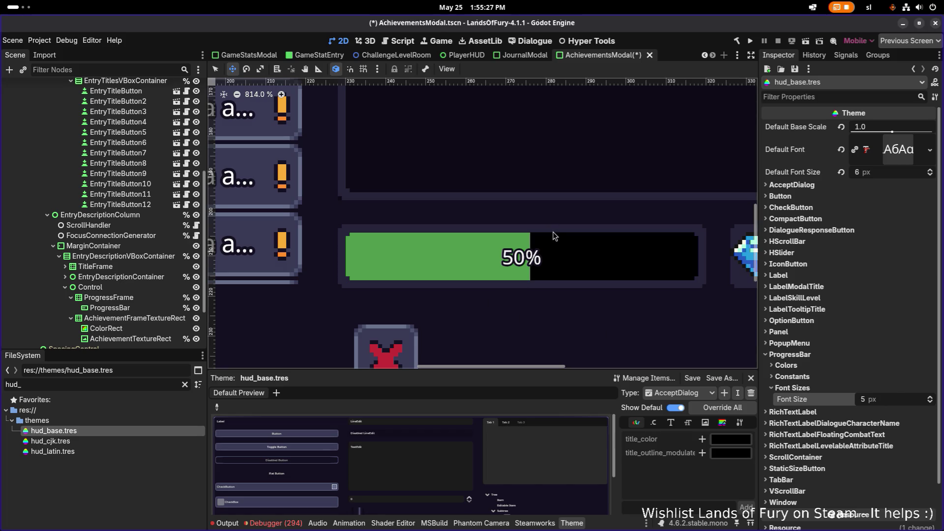
scroll(604, 321, "up", 1)
scroll(605, 321, "down", 8)
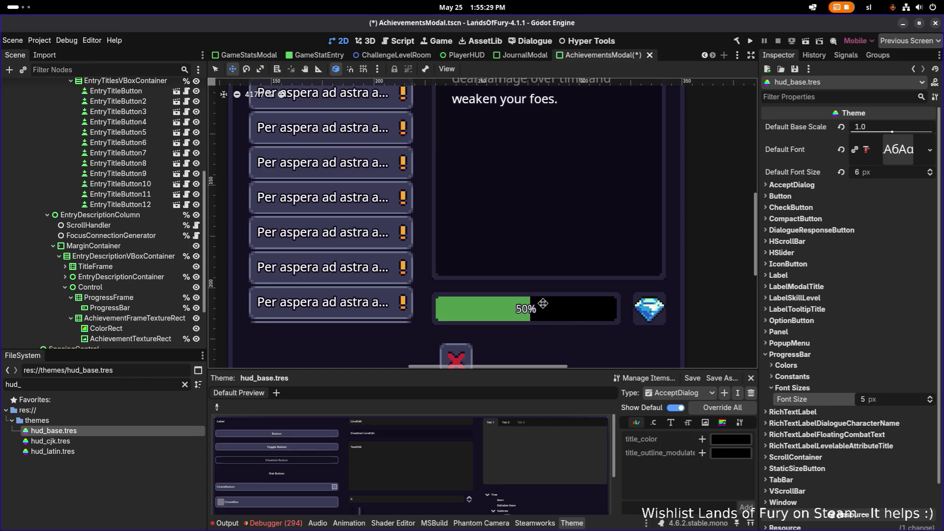
Select the CenterContainer node and save the AchievementsModal scene.
scroll(545, 309, "right", 1)
scroll(644, 305, "down", 7)
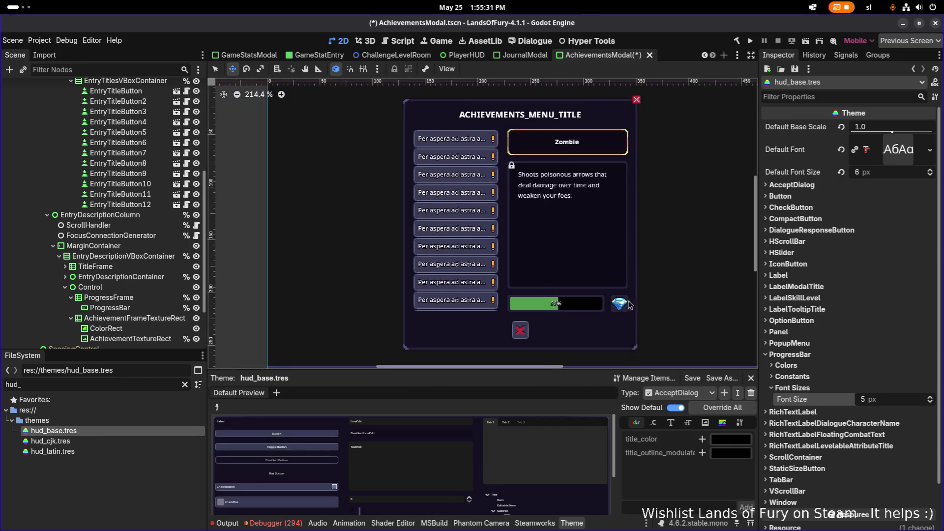
scroll(644, 305, "up", 4)
left_click(643, 302)
key("ctrl+s")
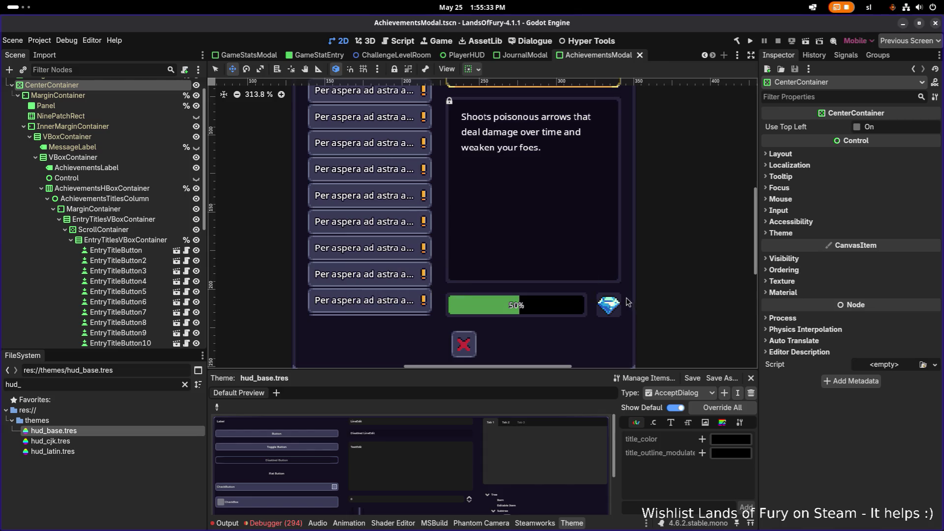
Select EntryTitleButton3, then EntryTitleButton4, and try nudging the fourth entry.
scroll(504, 311, "up", 20)
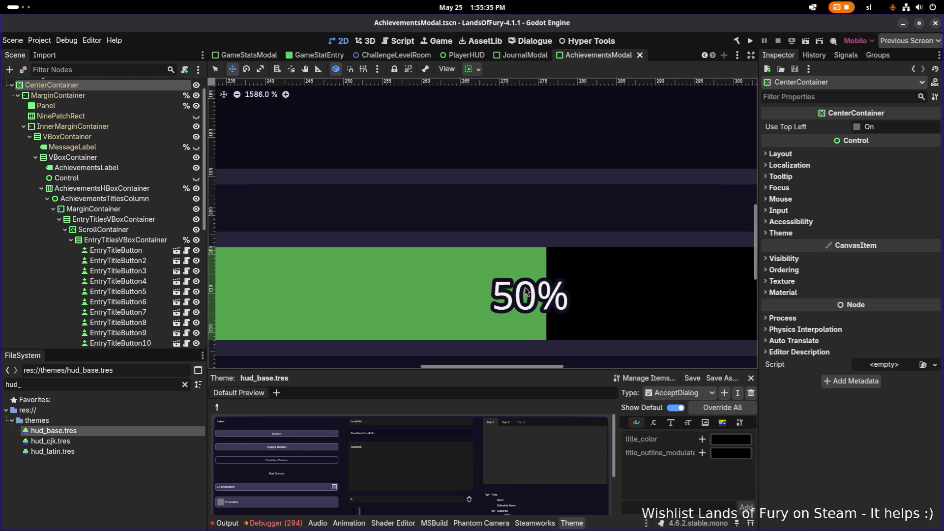
scroll(532, 306, "down", 14)
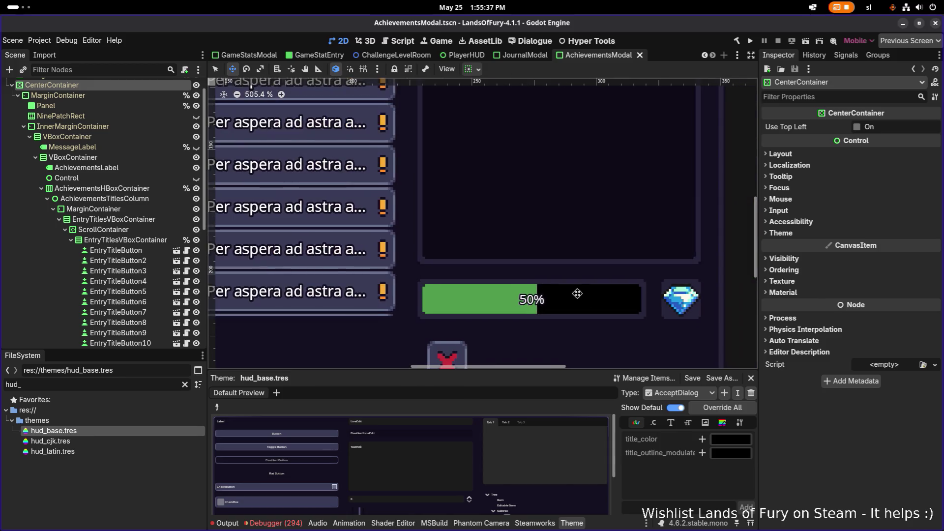
scroll(377, 284, "down", 8)
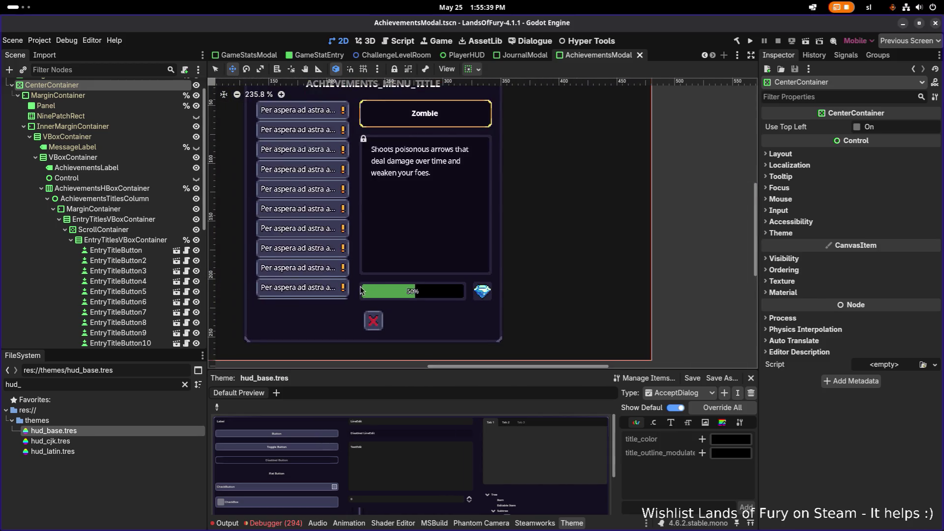
scroll(291, 273, "up", 1)
left_click(164, 271)
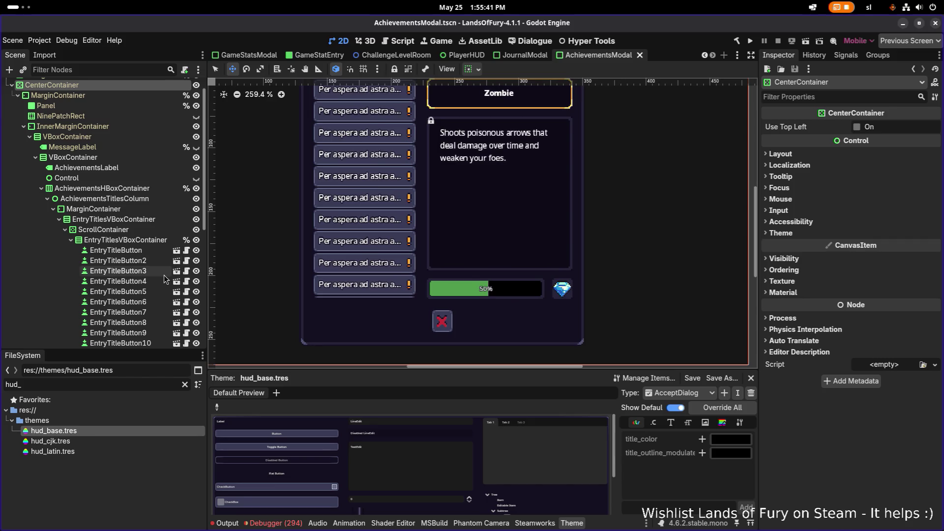
left_click(148, 281)
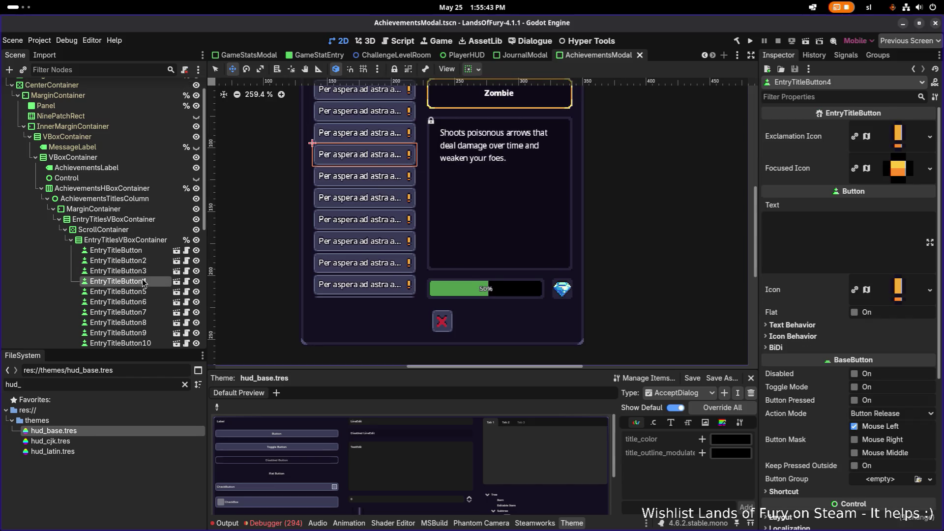
key("Down")
key("Down")
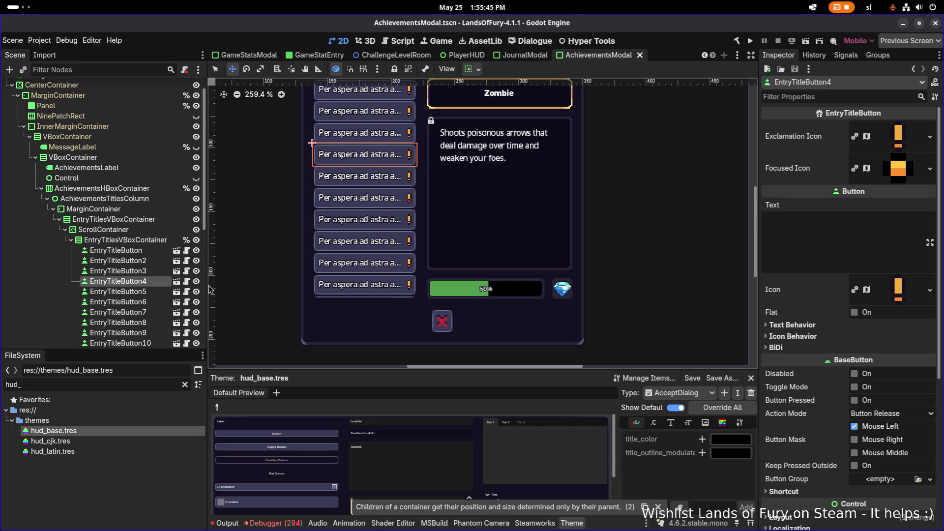
scroll(520, 291, "up", 8)
scroll(521, 290, "up", 2)
Measure the bar-to-gem gap and 6.0 px above the bar, save, and switch to VS Code.
left_click(319, 69)
left_click_drag(531, 250, 572, 250)
left_click_drag(489, 220, 486, 181)
scroll(485, 181, "down", 5)
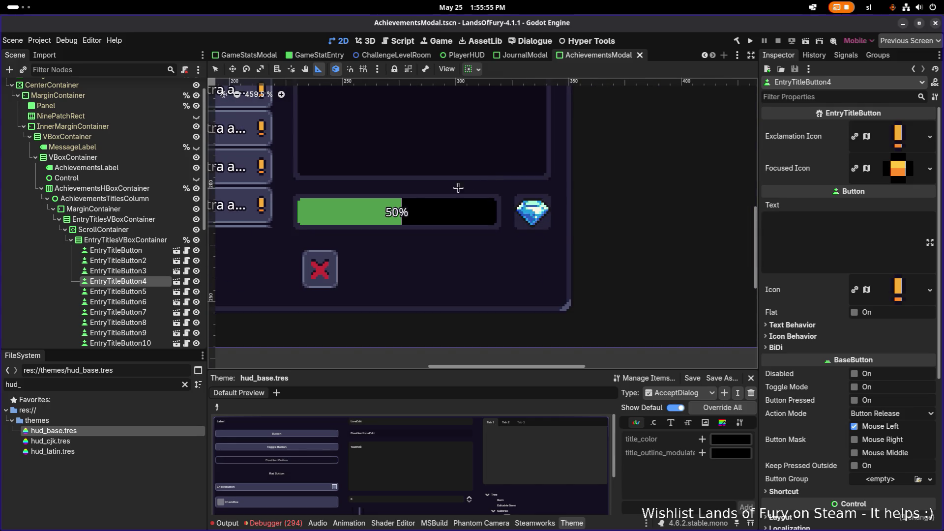
scroll(267, 230, "up", 3)
scroll(306, 220, "up", 2)
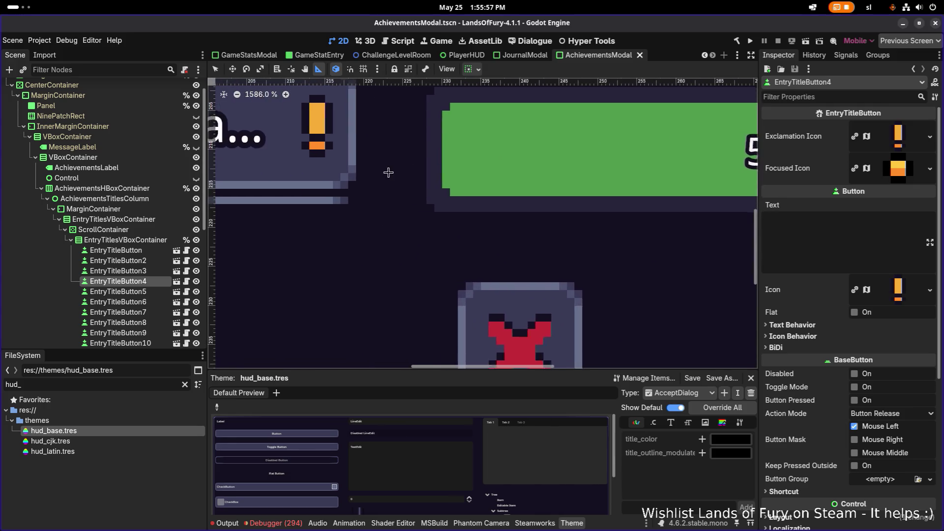
scroll(356, 189, "down", 10)
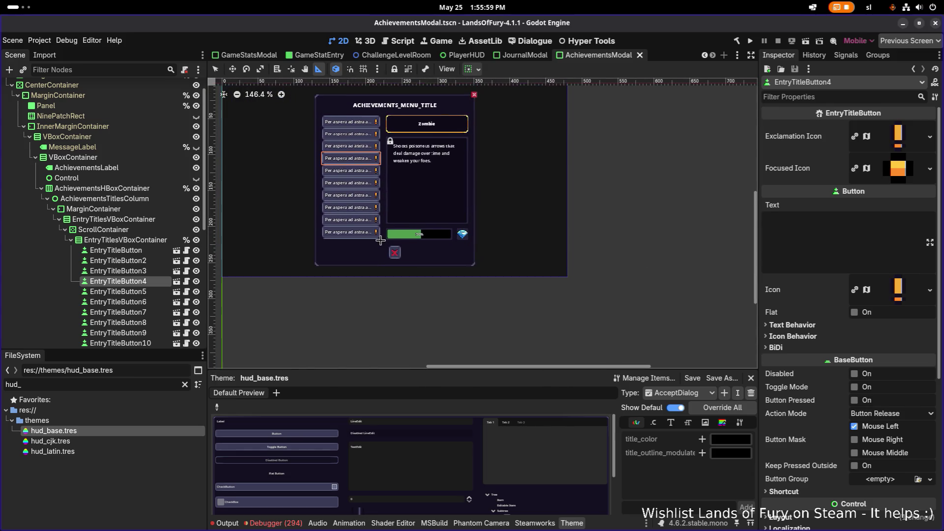
key("ctrl+s")
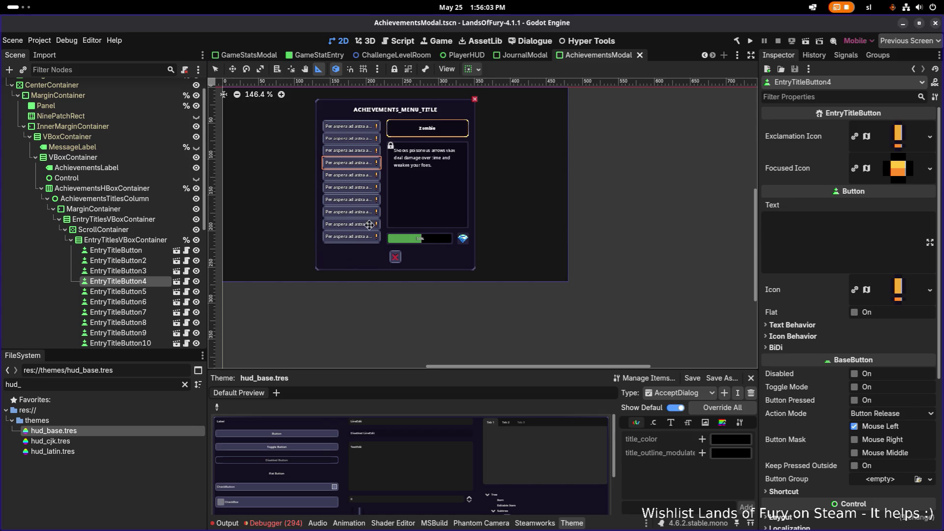
scroll(368, 231, "left", 3)
key("alt+Tab")
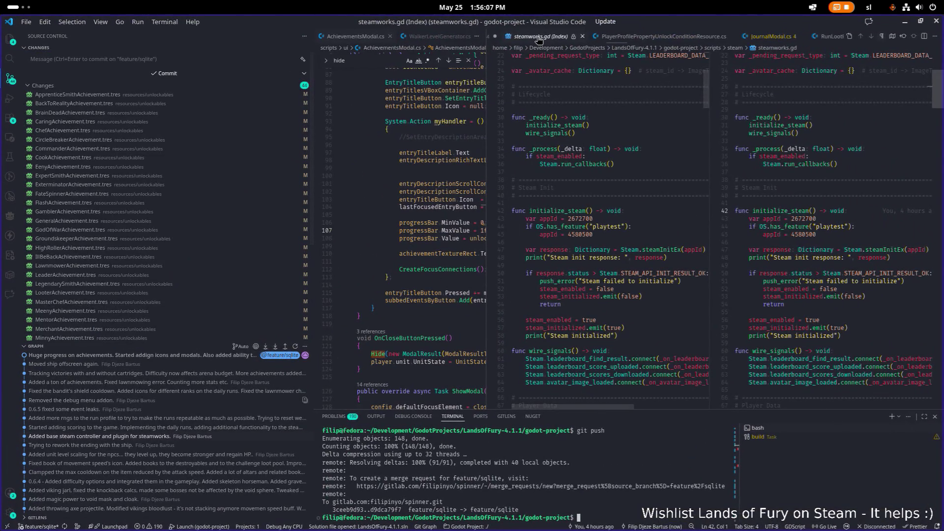
Close the diff, Unlockables files and scratch achievement lists, discarding unsaved lists.
left_click(582, 37)
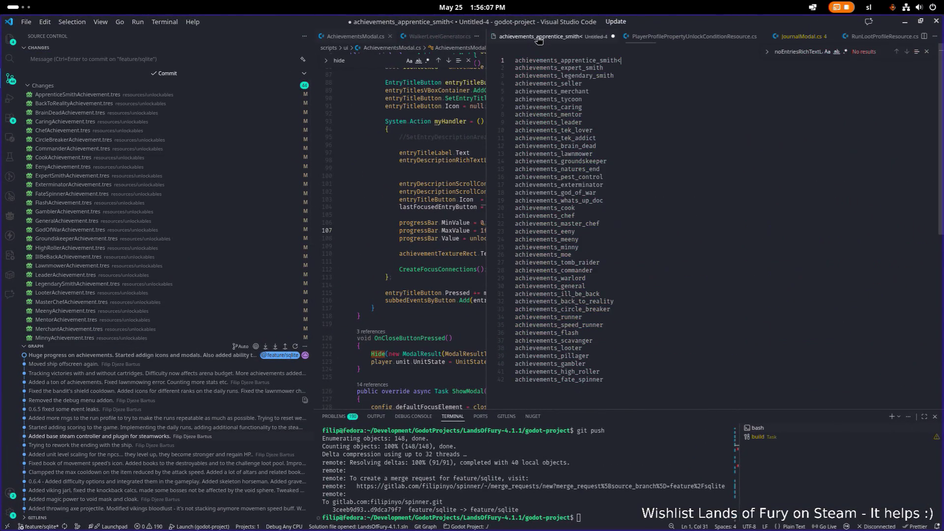
middle_click(559, 40)
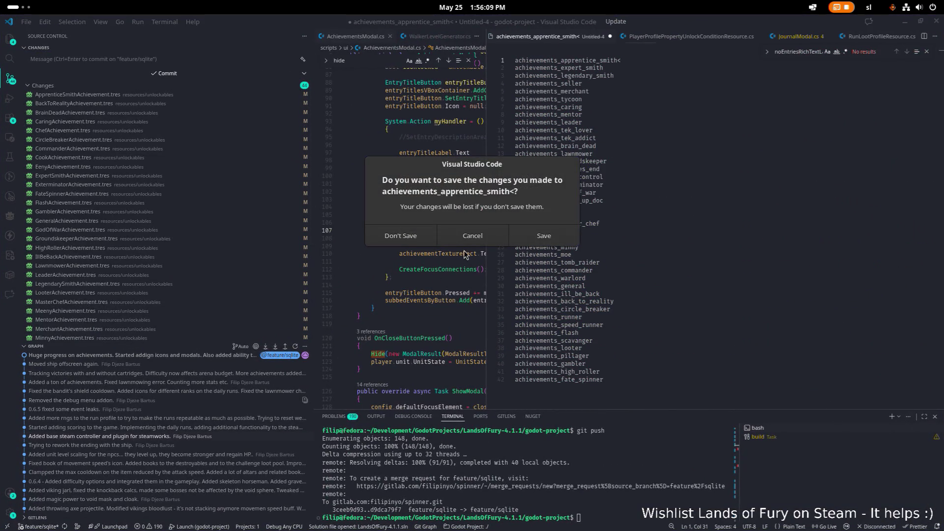
key("Escape")
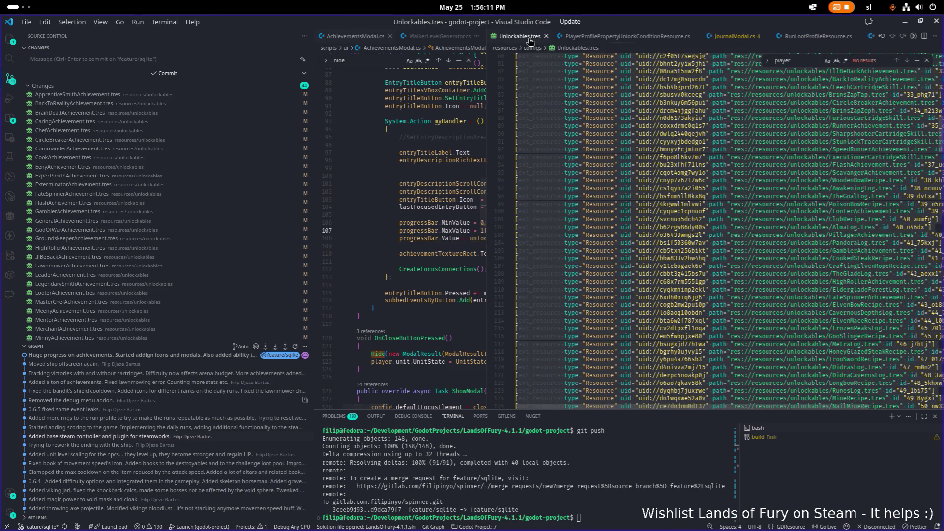
middle_click(528, 37)
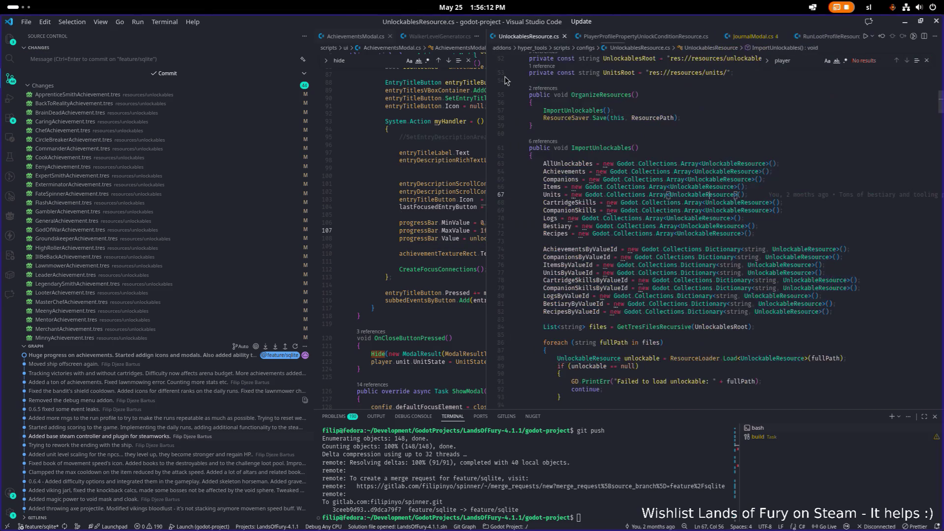
middle_click(536, 34)
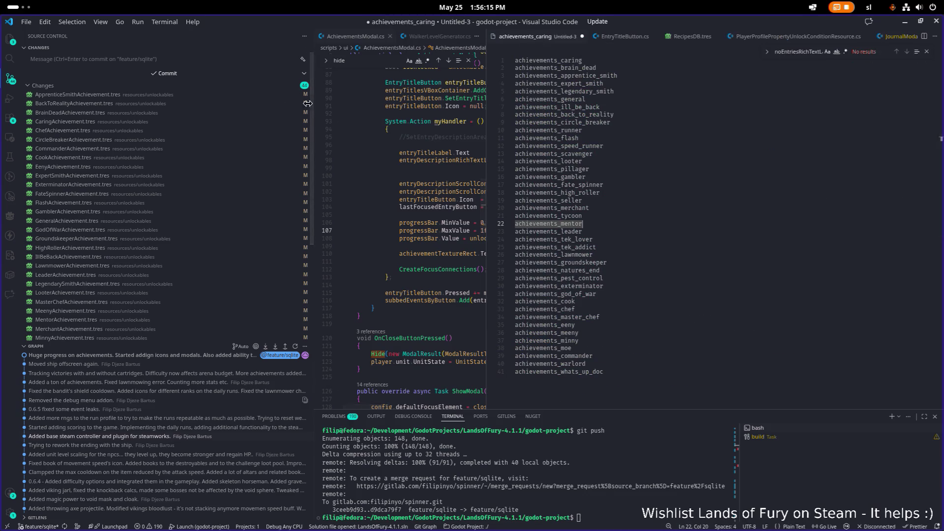
left_click_drag(313, 106, 213, 108)
mouse_move(407, 146)
left_mouse_down()
mouse_move(546, 146)
mouse_move(526, 146)
left_mouse_up()
left_click(622, 37)
left_click(415, 237)
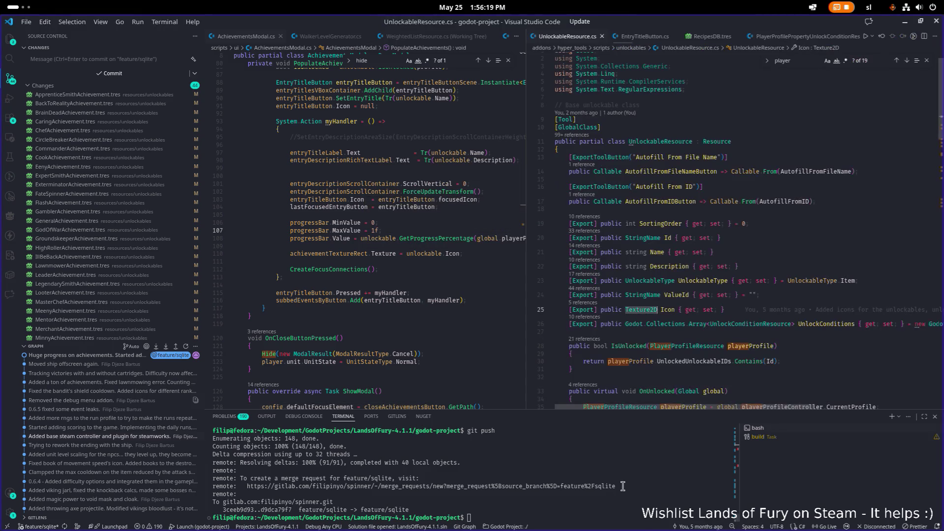
Stage all changes, commit them with a message about the achievements modal, and git push.
scroll(132, 266, "down", 5)
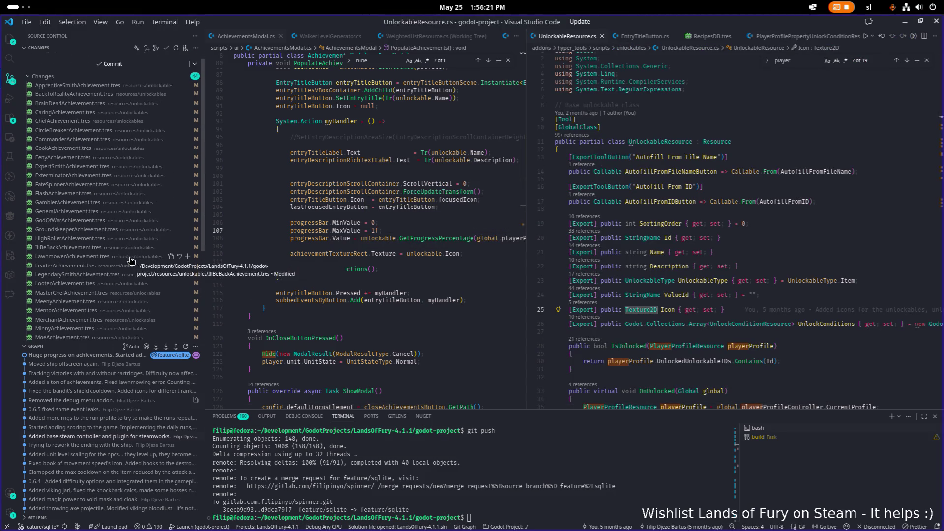
type("giot")
type("add .")
key("Return")
type("gi")
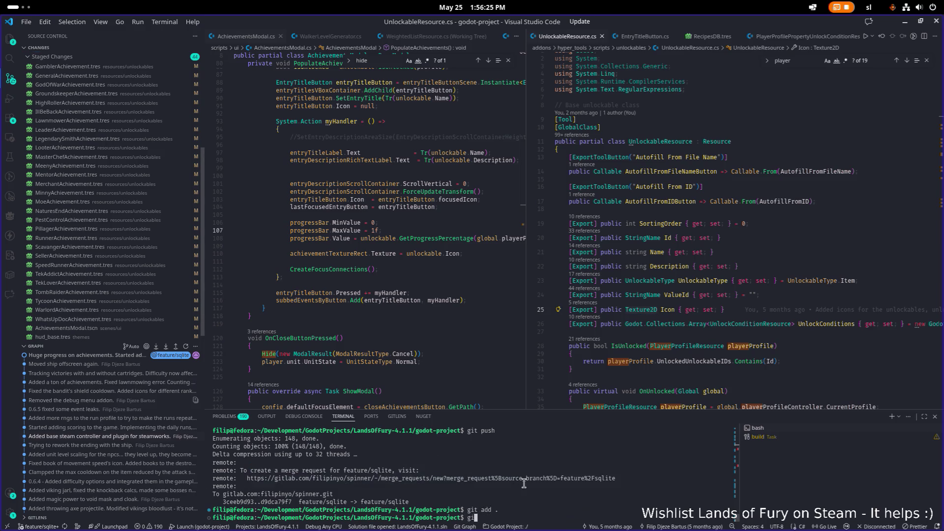
type("t commit -nm")
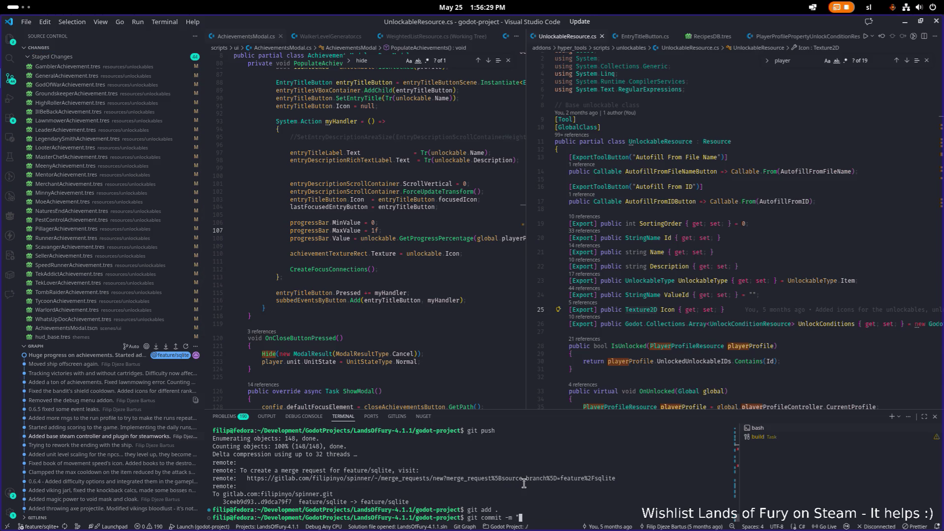
type("cons to c")
type("orrect achievements.")
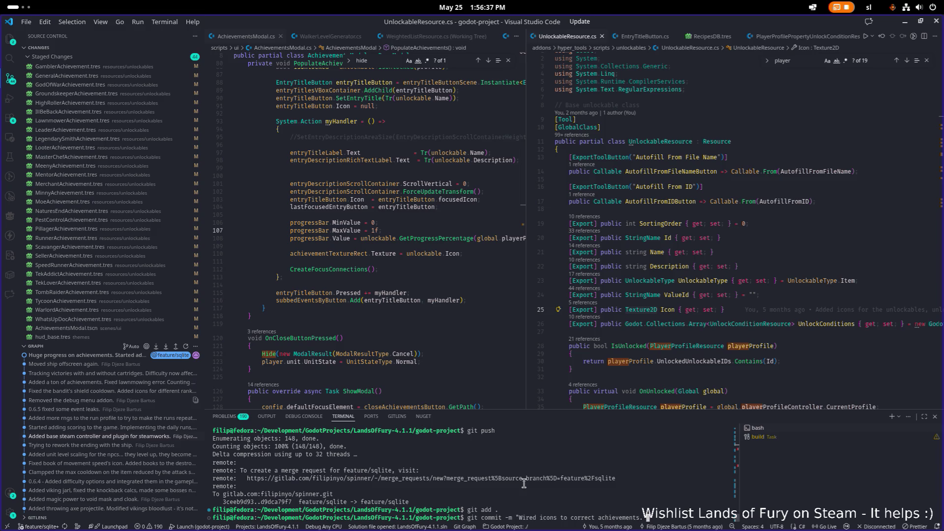
type(" Resized p")
type("rogress bar. Ad")
type("ded background")
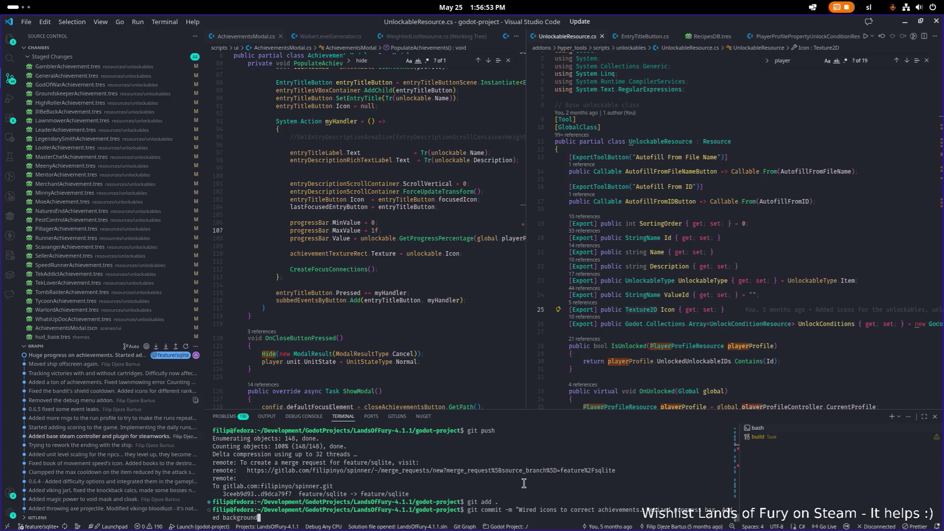
type("chievement icon in")
type(" the modal.\"")
key("Return")
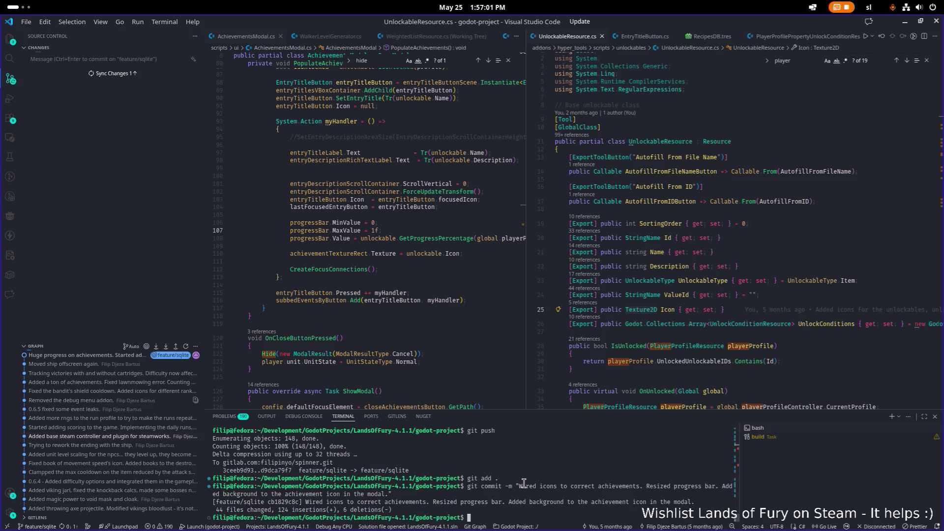
type("git push")
key("Return")
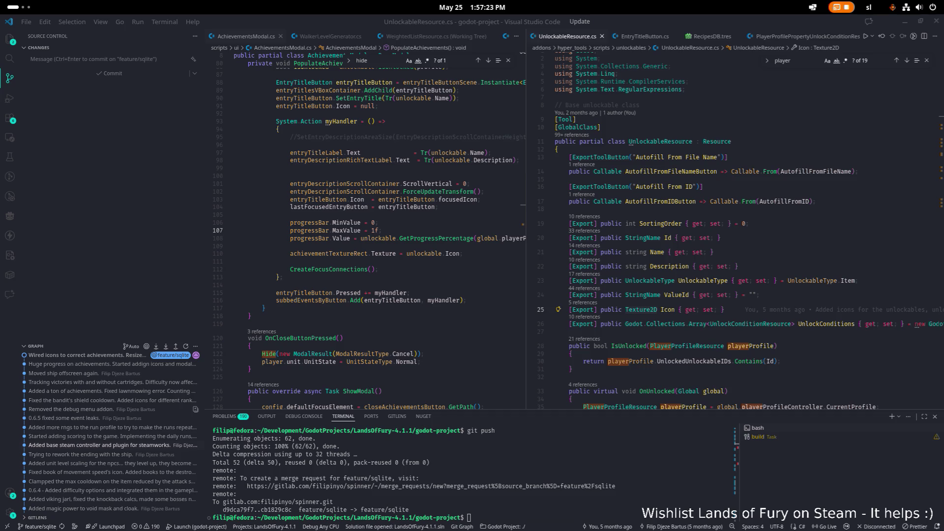
left_click(668, 266)
scroll(667, 265, "down", 3)
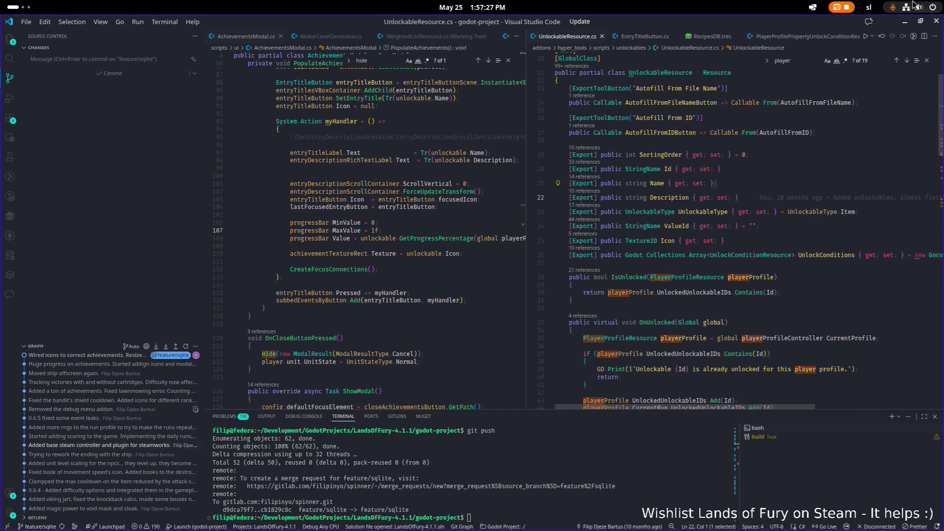
key("alt+Tab")
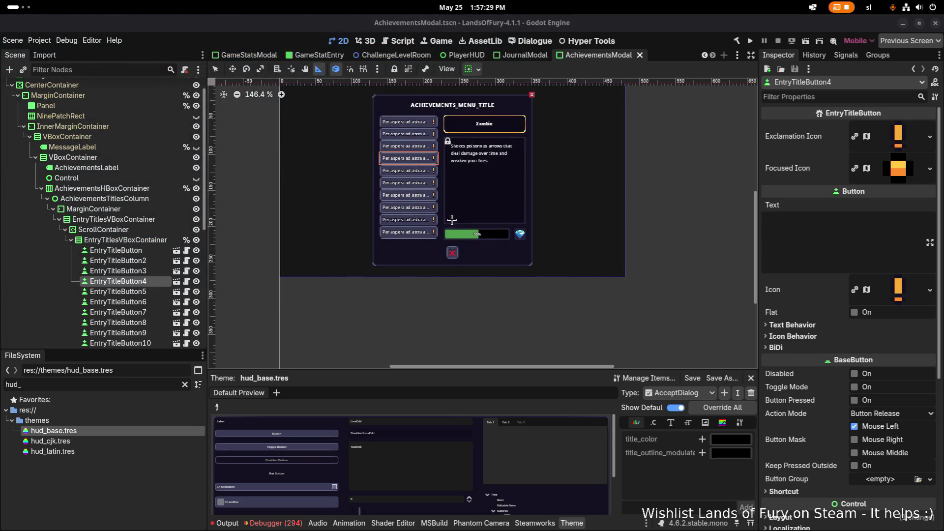
Zoom the AchievementsModal canvas in and out around the progress bar and gem.
scroll(483, 234, "up", 4)
scroll(511, 236, "up", 2)
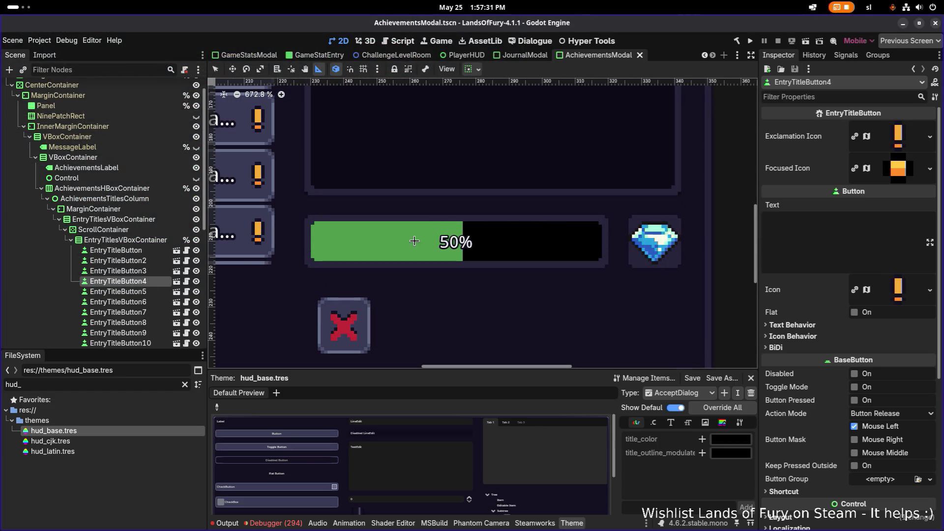
scroll(417, 239, "up", 1)
scroll(416, 240, "down", 4)
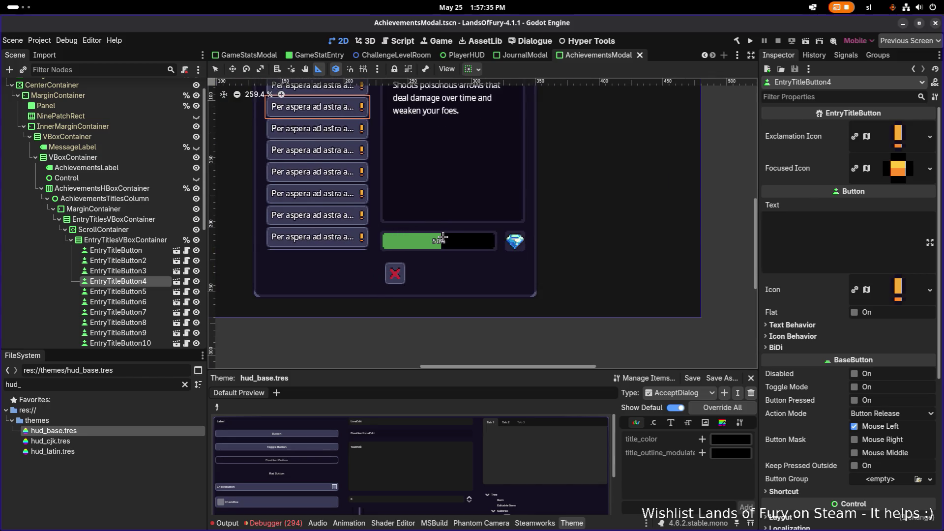
scroll(414, 207, "down", 4)
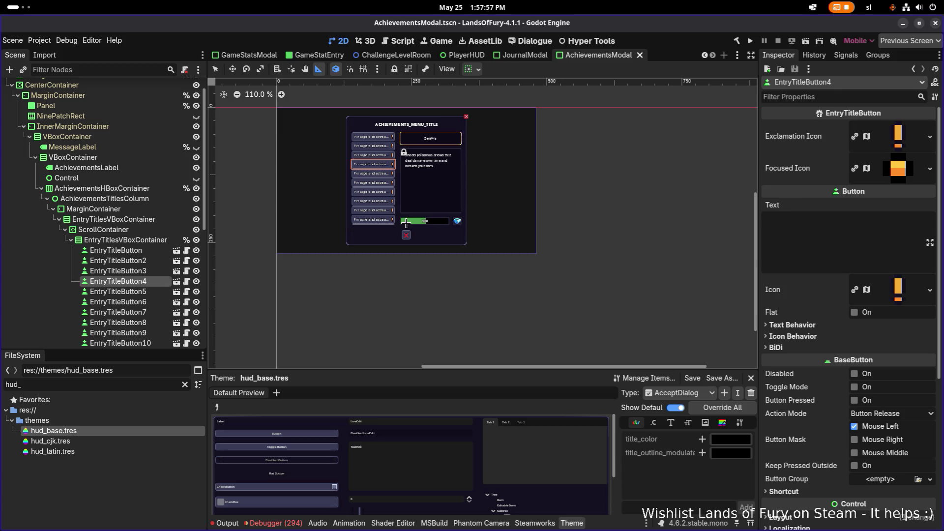
scroll(416, 177, "up", 8)
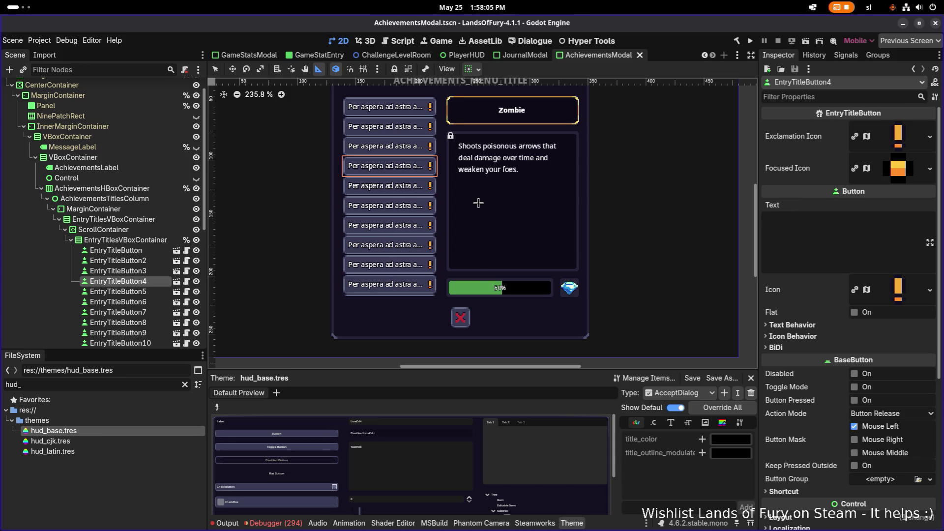
scroll(477, 203, "down", 2)
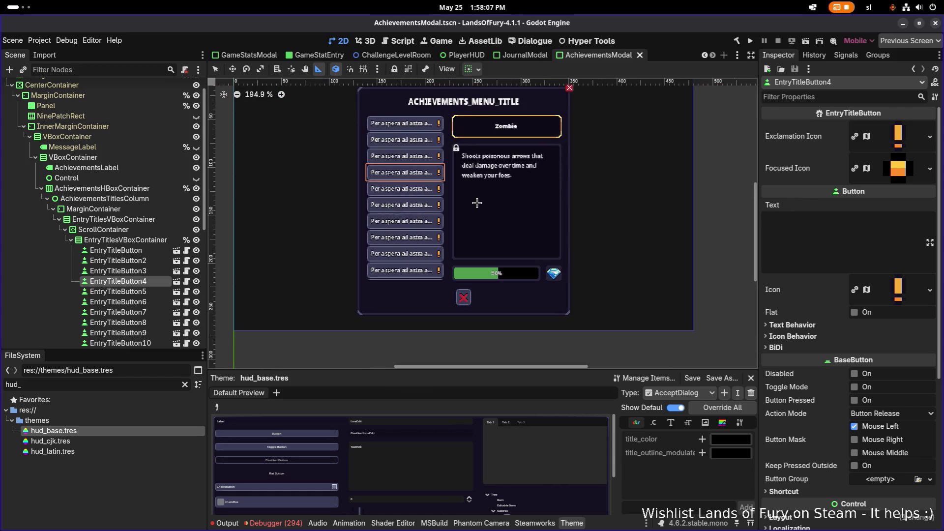
key("alt+Tab")
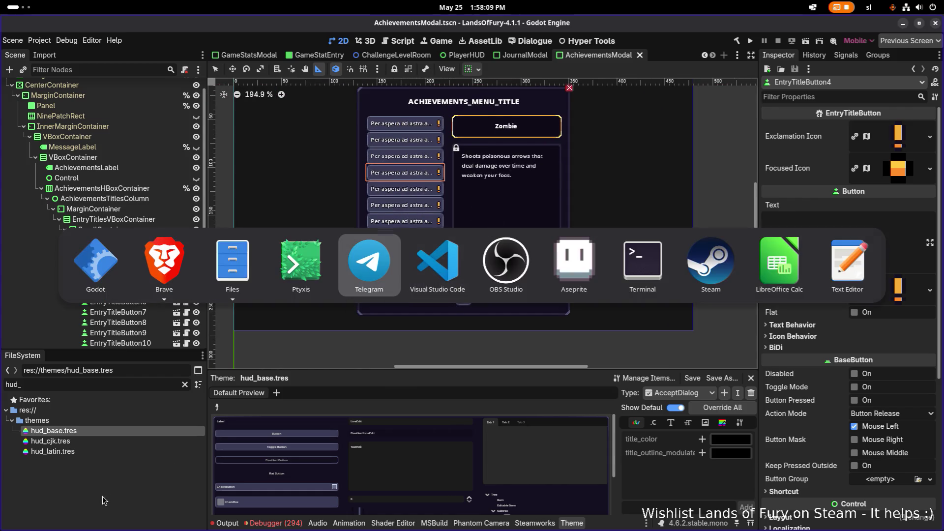
Filter the FileSystem by 'unlockables', open Unlockables.tres, and widen the Inspector.
key("Escape")
double_click(153, 383)
type("u")
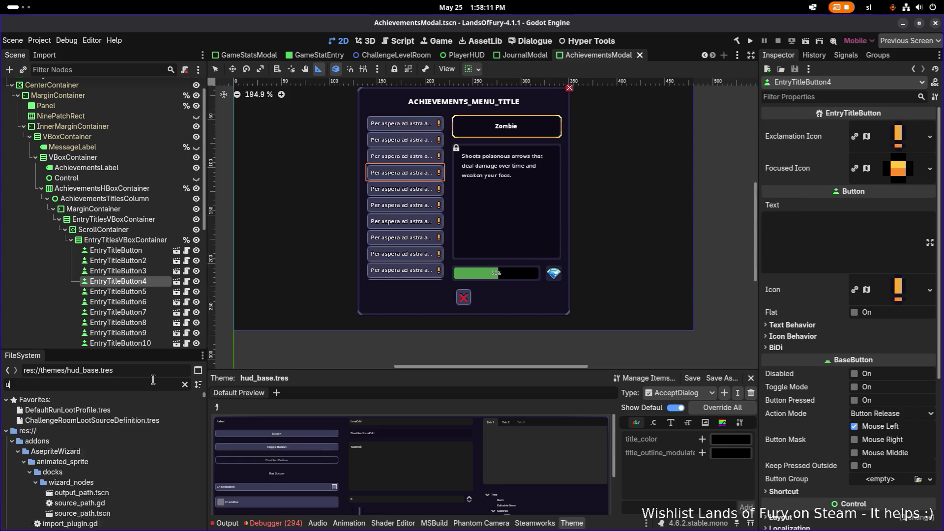
type("nlockables")
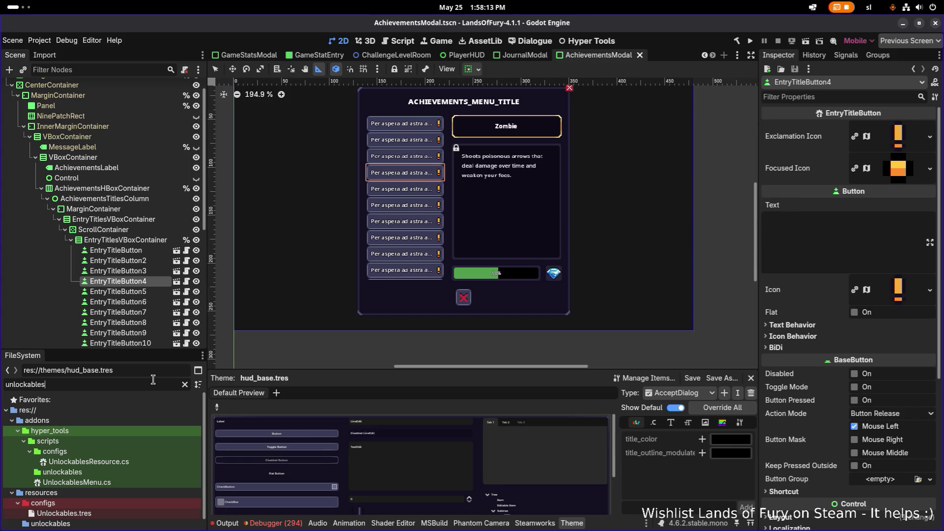
left_click(64, 513)
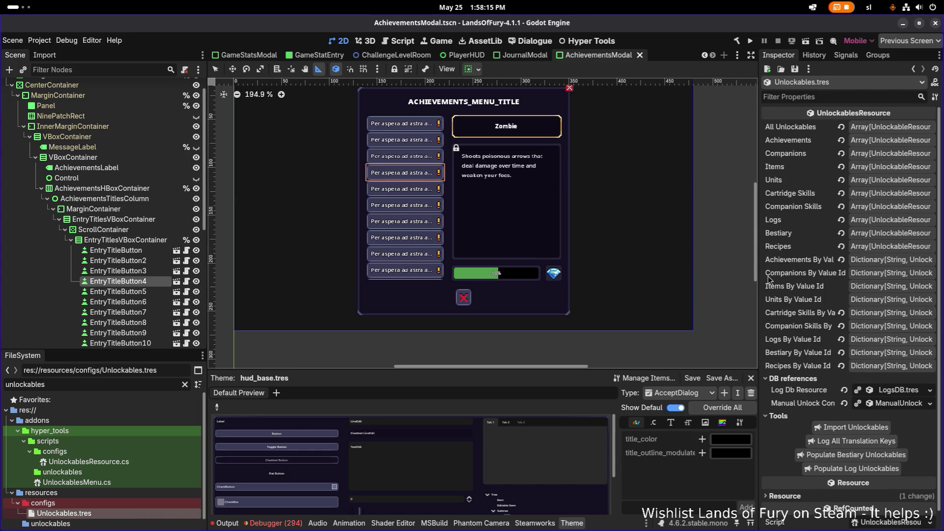
left_click_drag(758, 270, 553, 256)
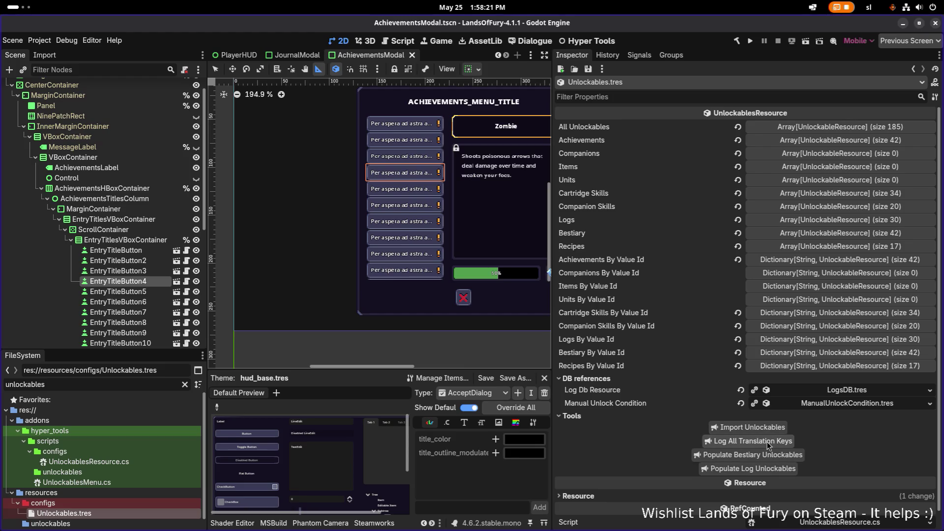
key("alt+Tab")
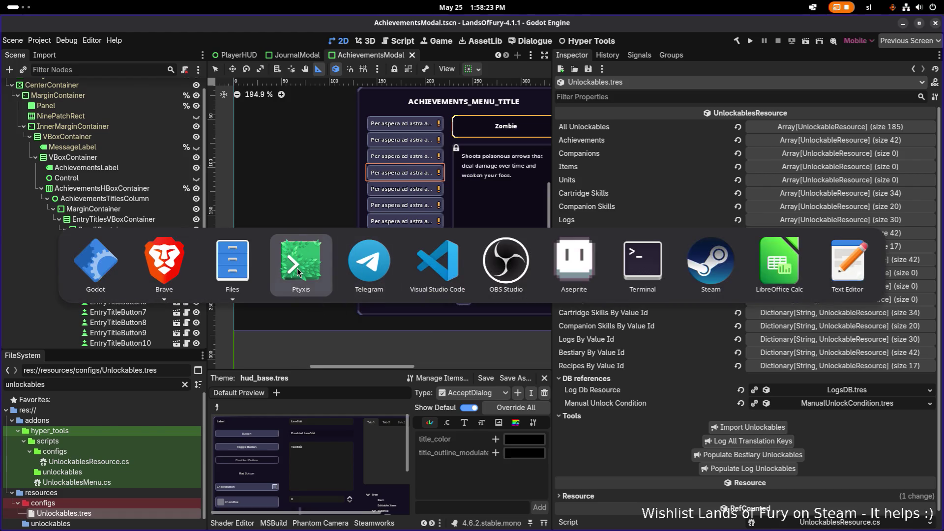
Select the APPRENTICE_SMITH to FATE_SPINNER achievement lines in the terminal and copy them.
left_click(298, 272)
scroll(256, 263, "up", 15)
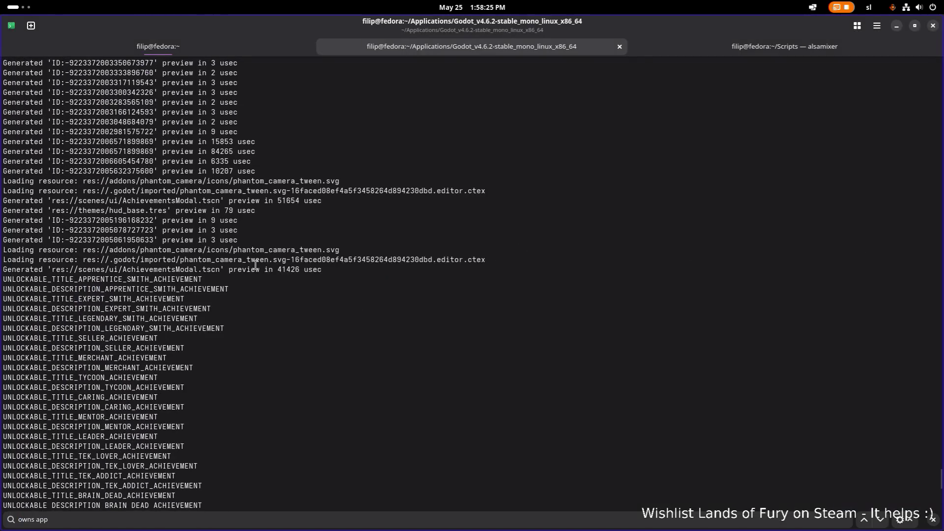
scroll(197, 241, "down", 15)
scroll(198, 242, "down", 10)
scroll(197, 242, "up", 10)
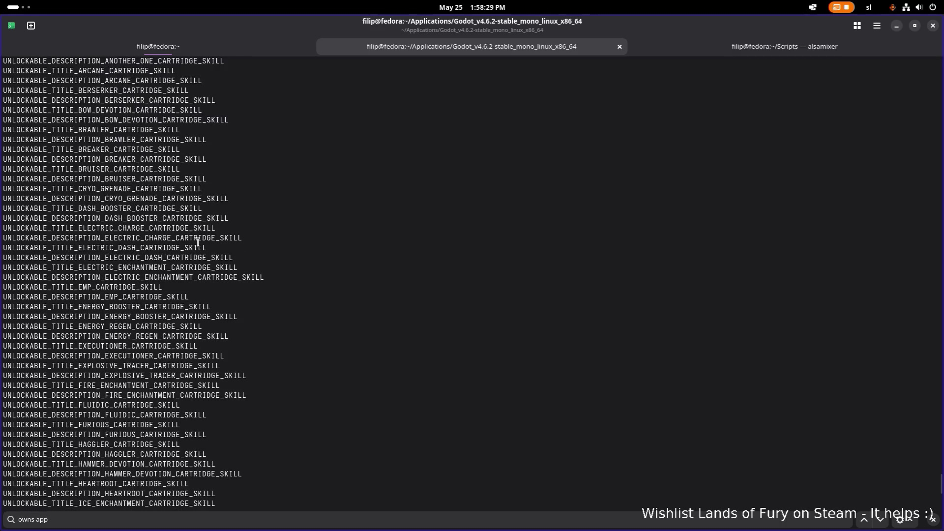
scroll(197, 242, "up", 12)
scroll(197, 242, "up", 20)
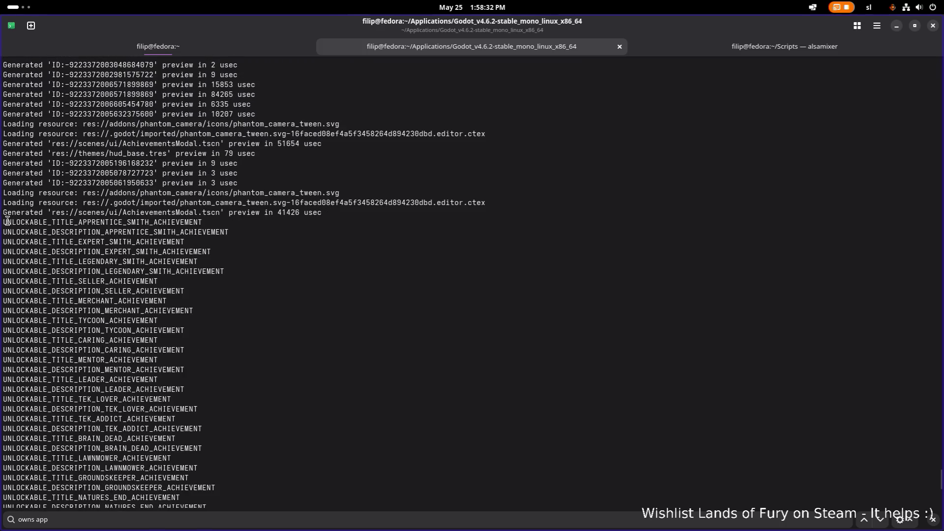
mouse_move(5, 221)
left_mouse_down()
mouse_move(207, 246)
mouse_move(196, 251)
mouse_move(215, 305)
mouse_move(215, 347)
mouse_move(244, 317)
mouse_move(248, 332)
left_mouse_up()
scroll(202, 251, "down", 8)
scroll(202, 251, "down", 20)
scroll(207, 276, "up", 1)
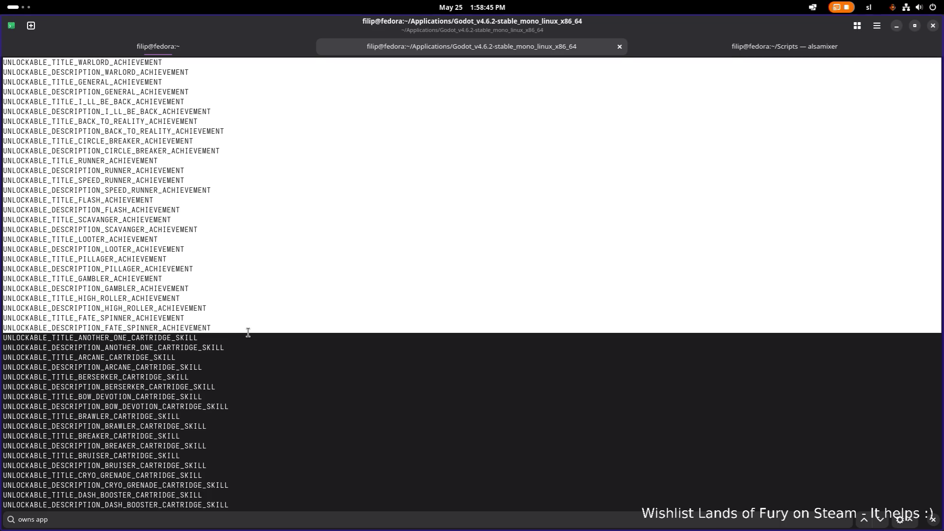
right_click(124, 298)
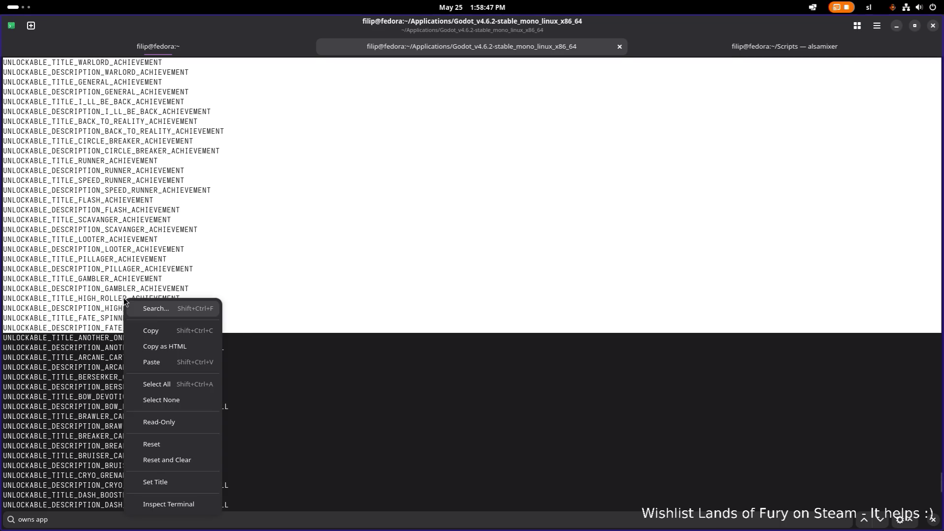
left_click(160, 332)
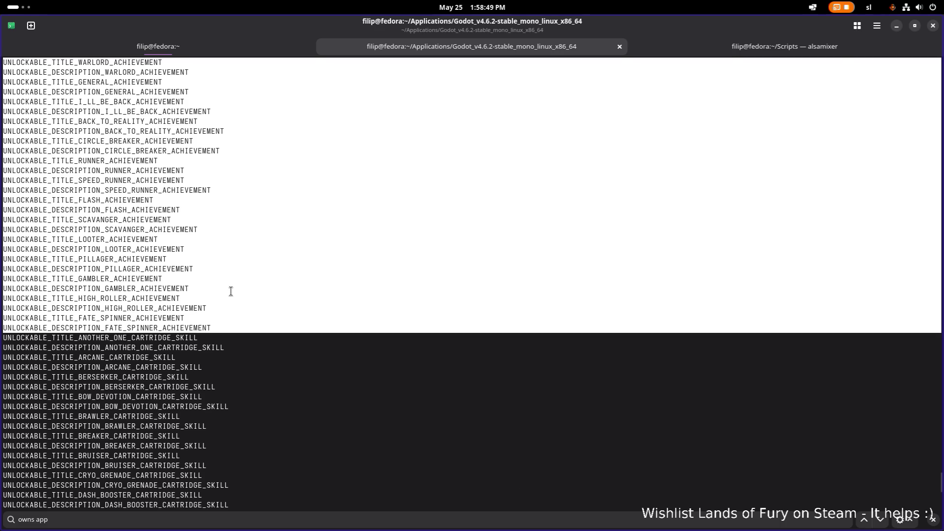
Scroll through the remaining Godot output and bring up the selection's context menu again.
scroll(234, 289, "down", 20)
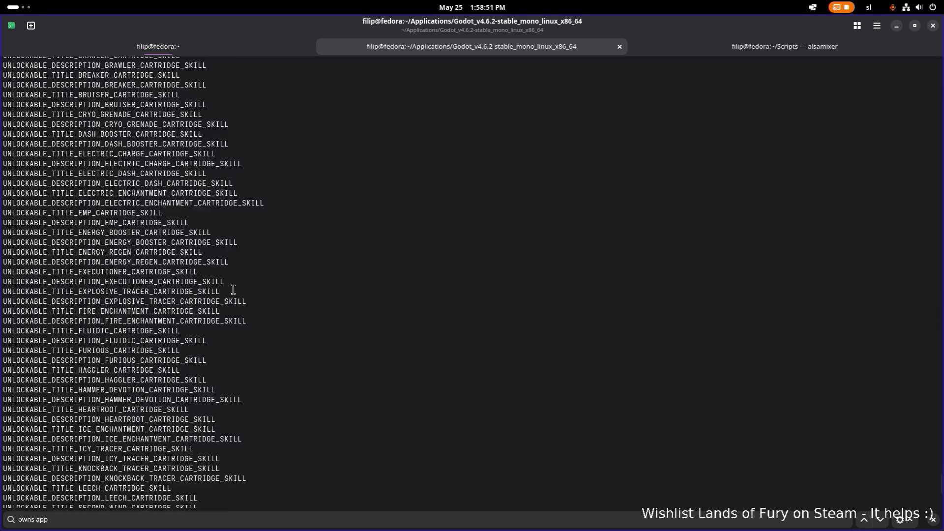
scroll(233, 289, "down", 15)
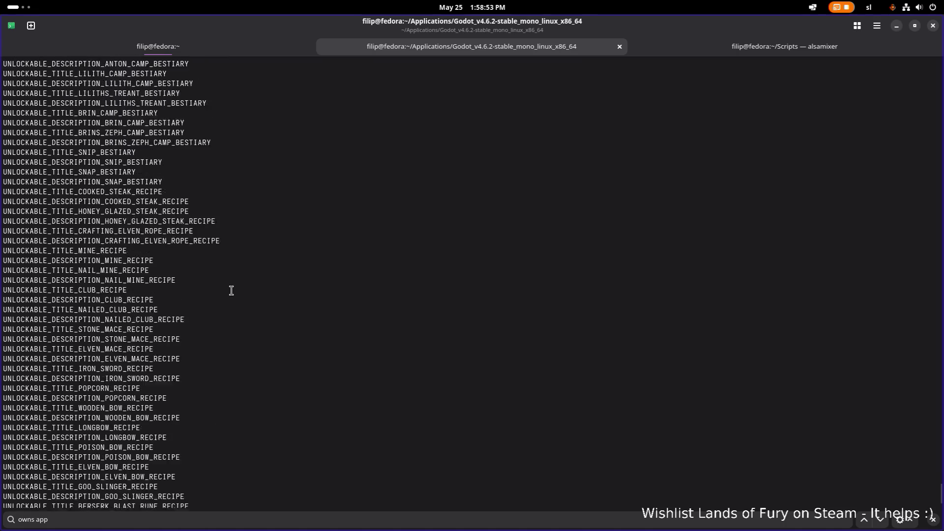
scroll(231, 290, "up", 5)
scroll(232, 290, "up", 15)
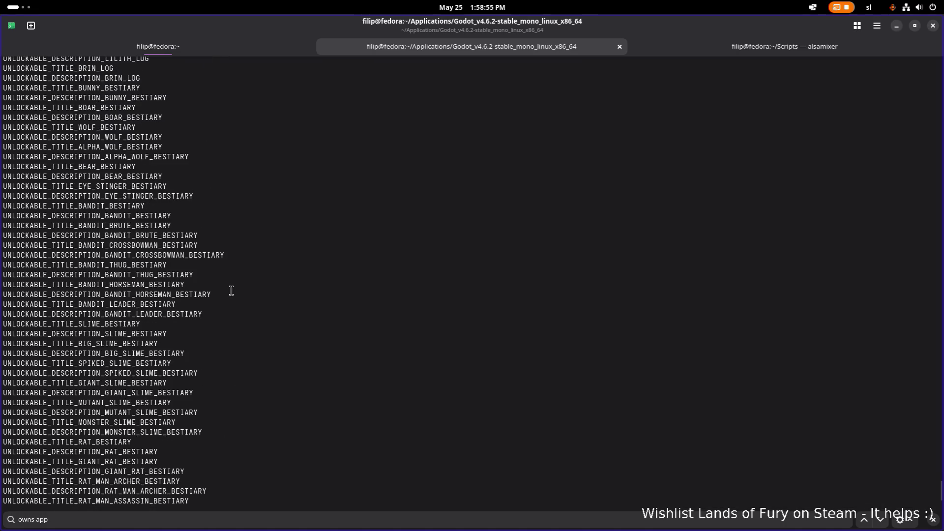
scroll(232, 290, "up", 20)
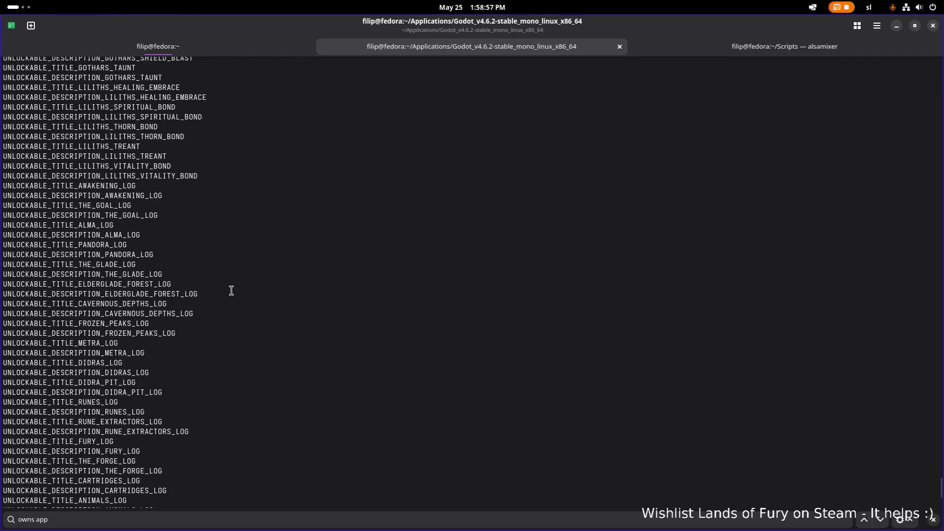
scroll(231, 290, "up", 20)
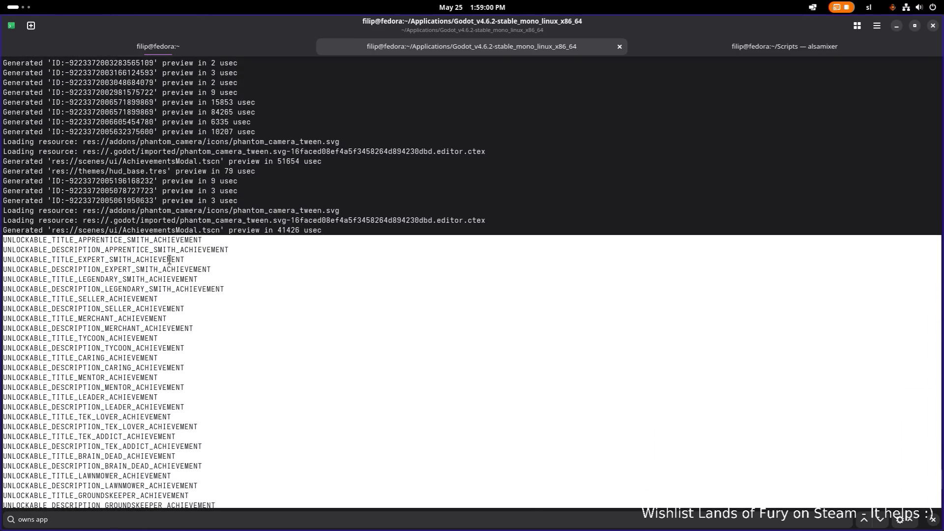
right_click(170, 261)
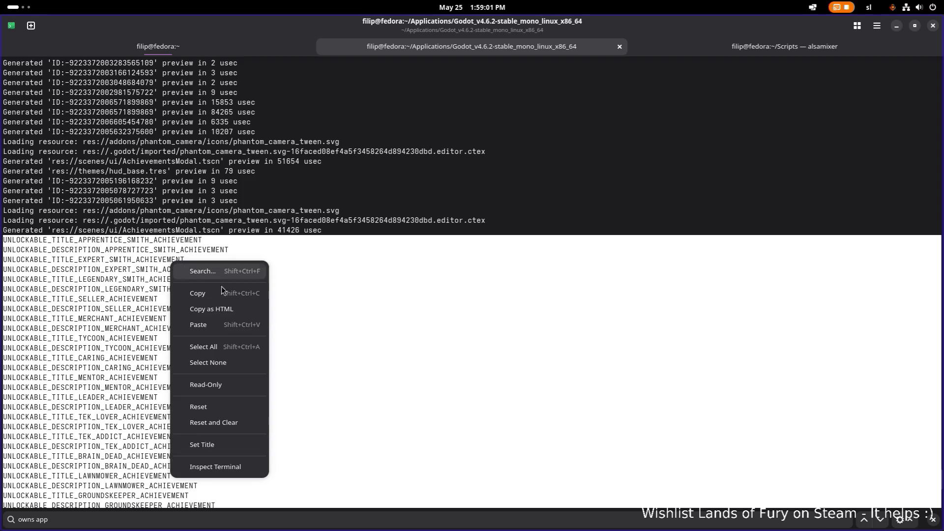
Copy the selected achievement key lines starting at APPRENTICE_SMITH.
left_click(222, 293)
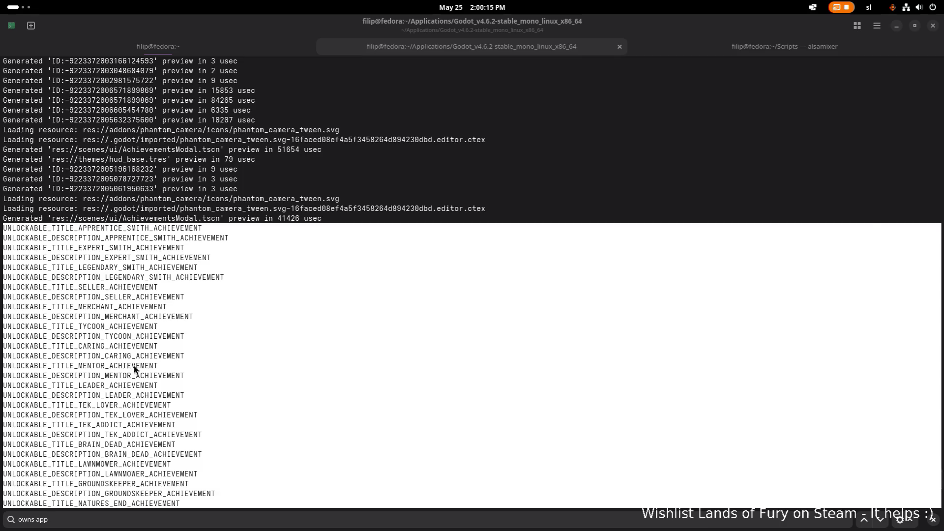
Open UnlockableResource.cs in VS Code and look at its AutofillFromFileName method.
key("alt+Tab")
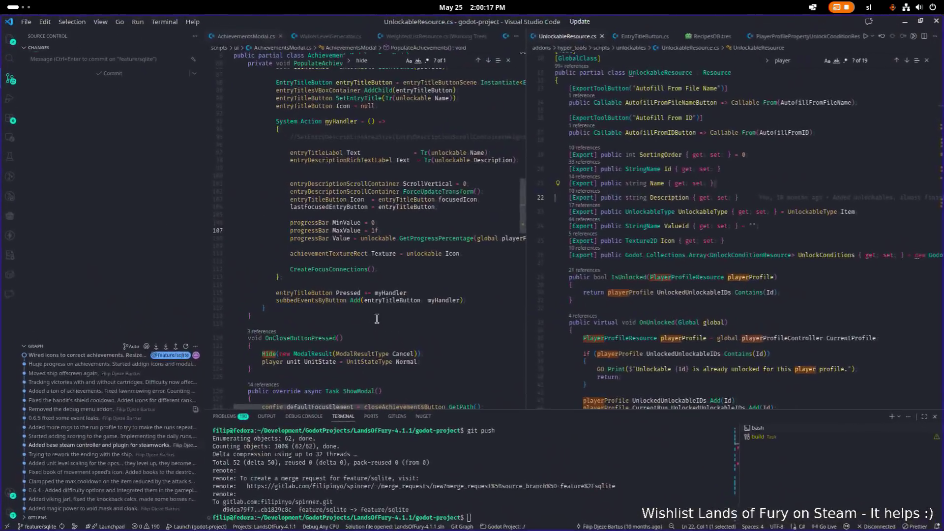
left_click(391, 308)
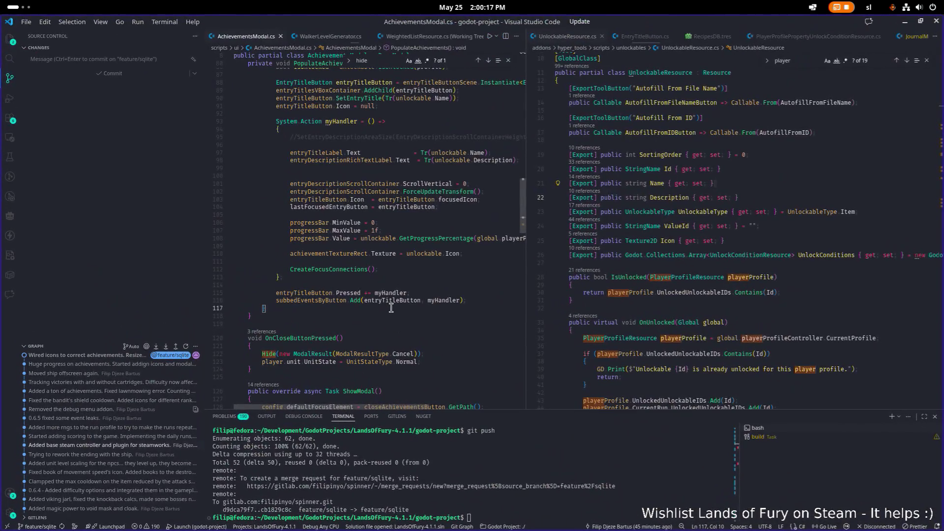
key("ctrl+p")
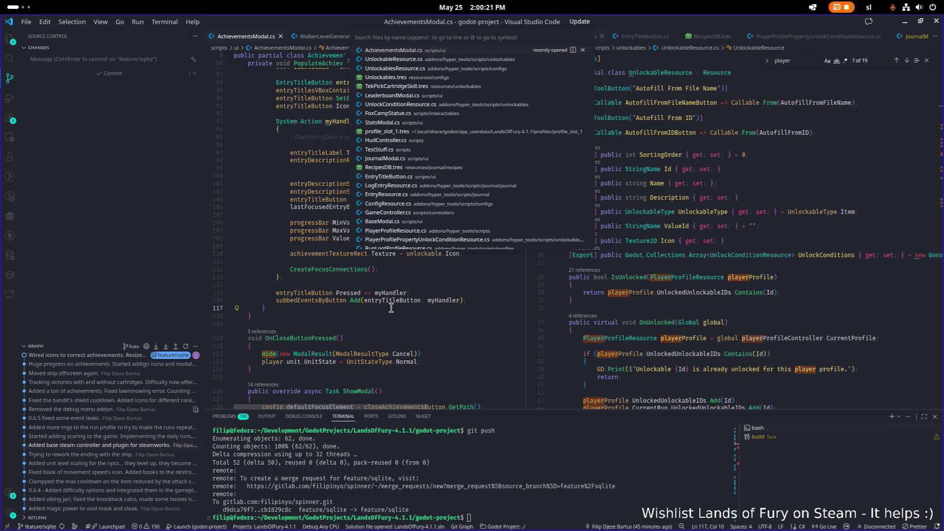
key("Down")
key("Down")
key("Up")
key("Return")
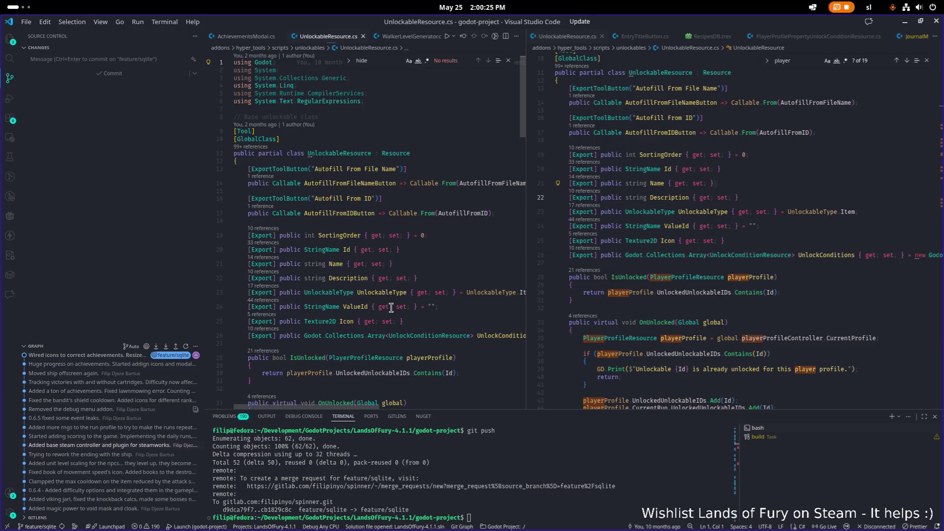
scroll(386, 304, "down", 10)
left_click(387, 301)
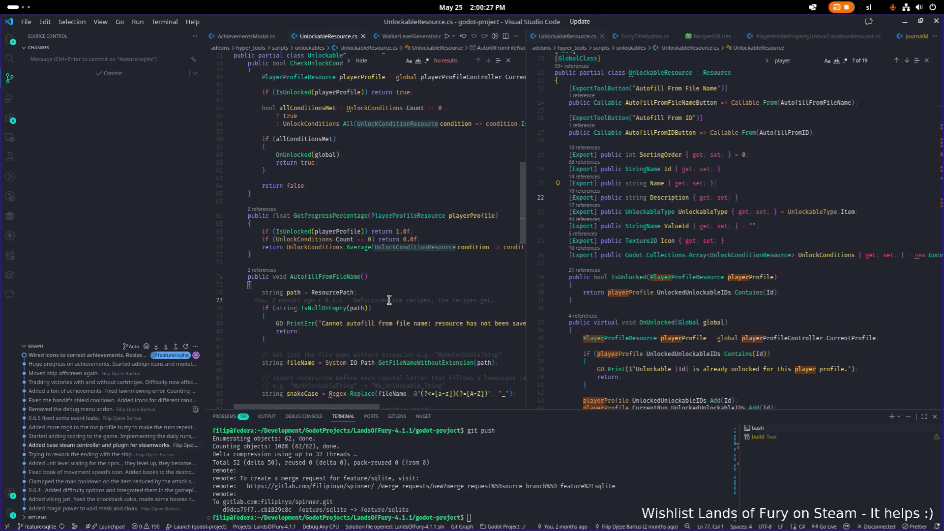
Search the whole project for UnlockableResource, finding 1492 results in 526 files.
key("ctrl+shift+e")
scroll(374, 221, "up", 10)
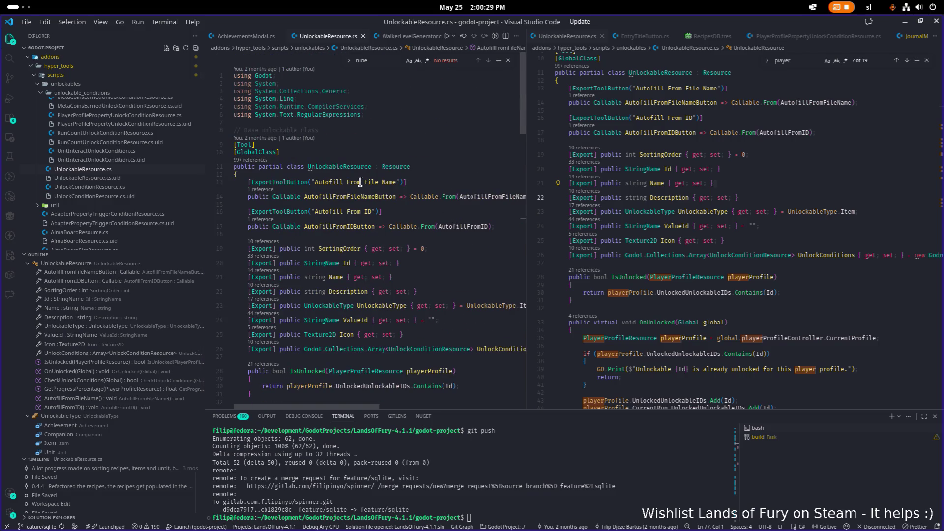
double_click(339, 166)
key("ctrl+shift+f")
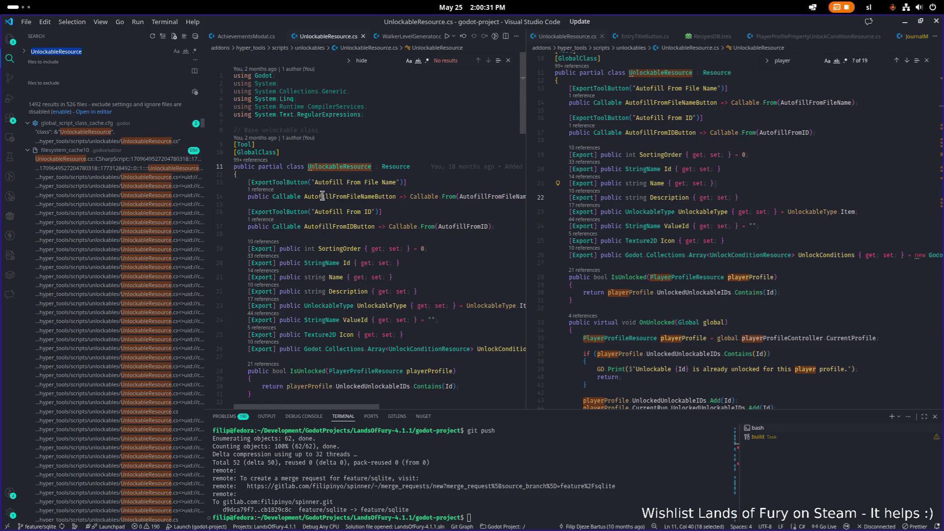
scroll(138, 262, "down", 15)
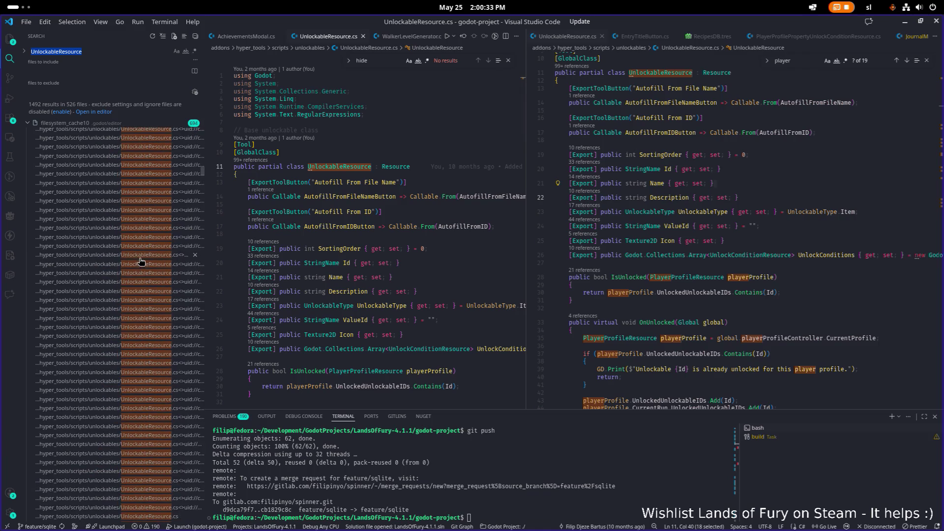
scroll(139, 262, "down", 20)
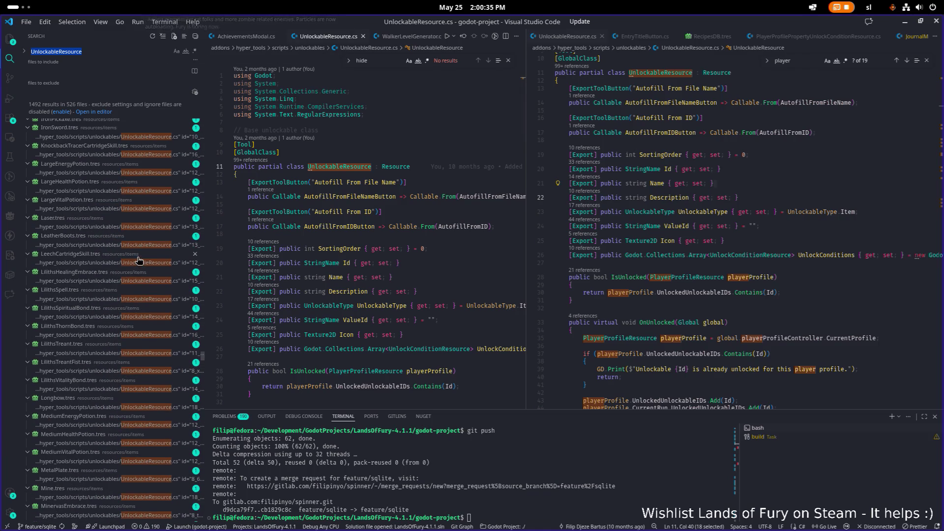
scroll(137, 259, "down", 10)
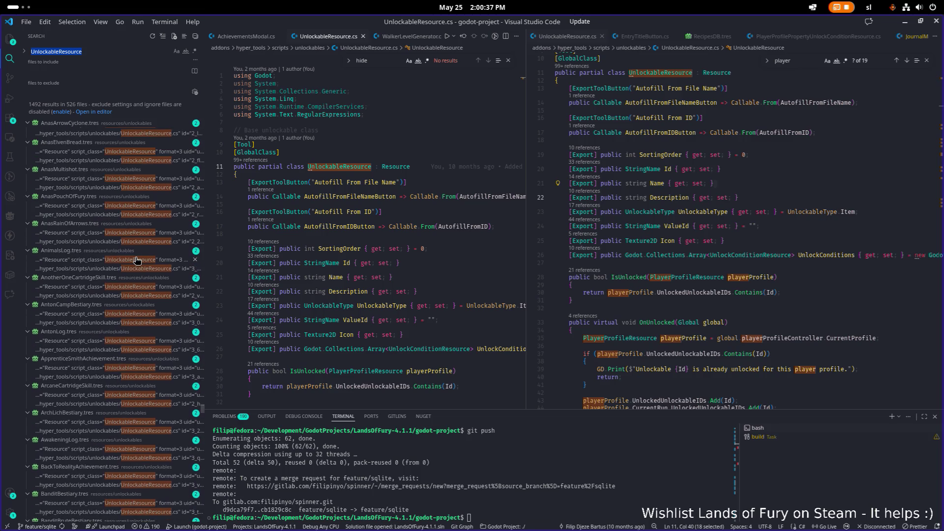
scroll(136, 260, "down", 10)
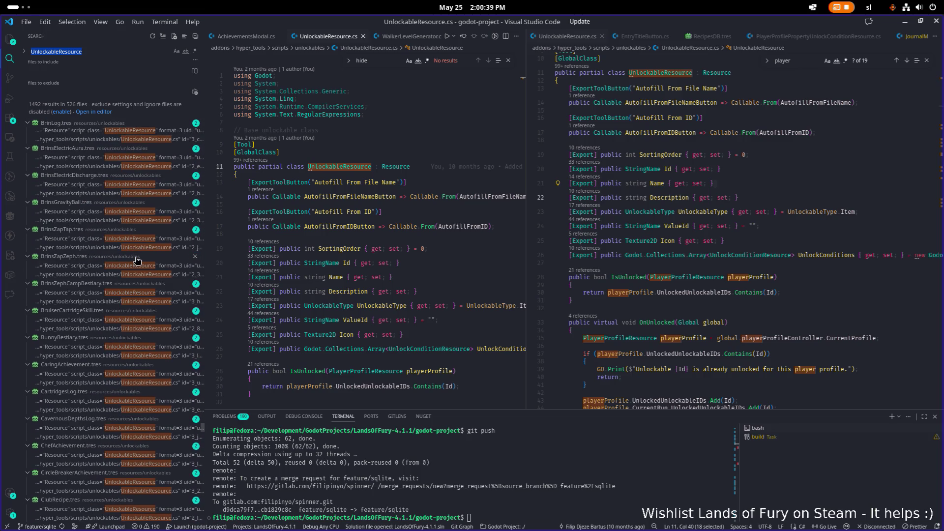
scroll(136, 259, "down", 2)
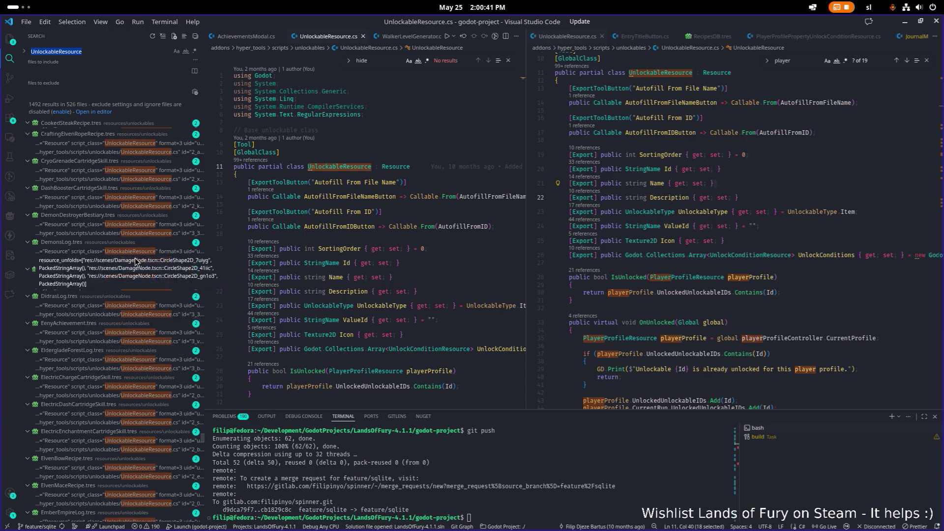
scroll(137, 260, "down", 9)
scroll(135, 260, "down", 20)
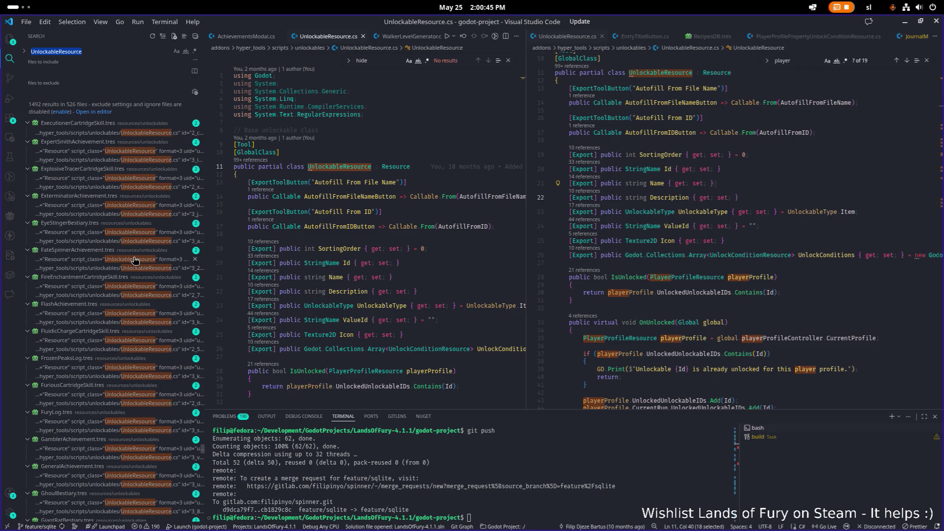
Back in the Explorer view, check the Name and Id lines, then look up 'achieve' files.
key("ctrl+shift+e")
left_click(449, 270)
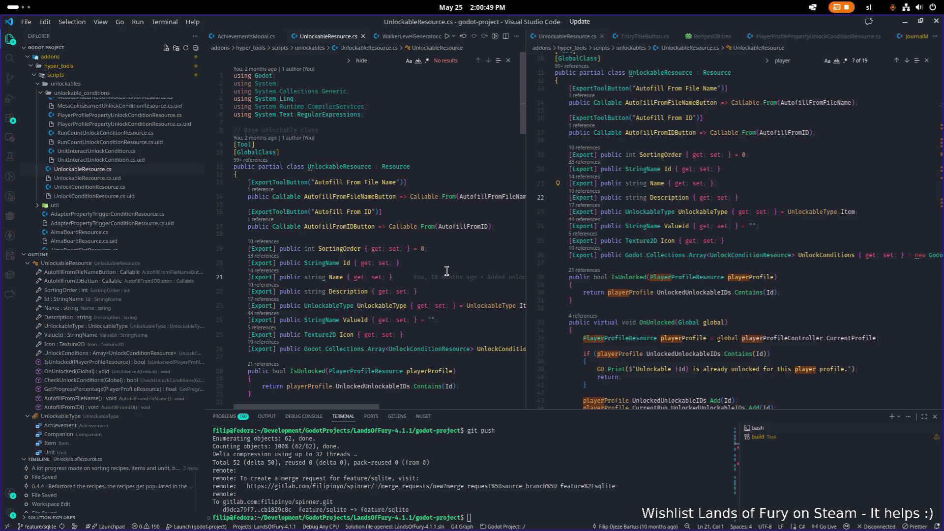
left_click(372, 270)
key("ctrl+p")
type("achieve")
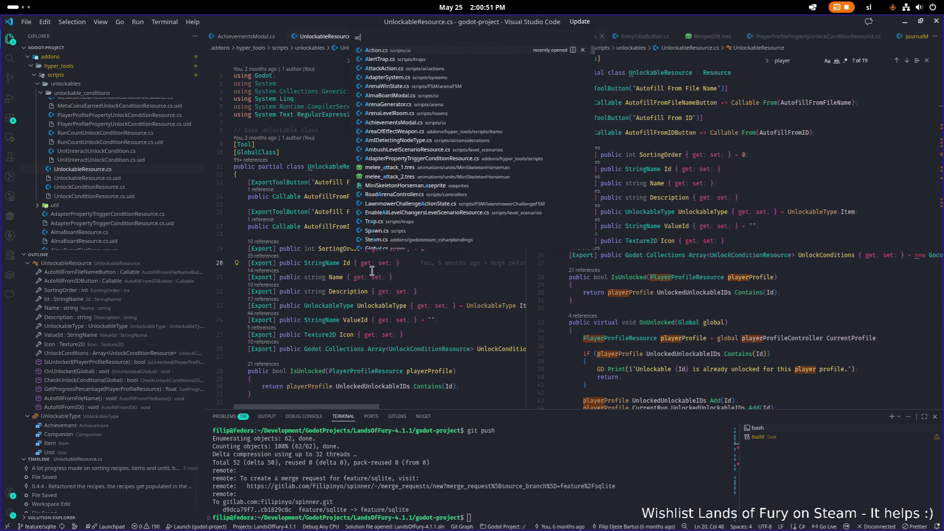
key("Down")
key("Down")
key("Down")
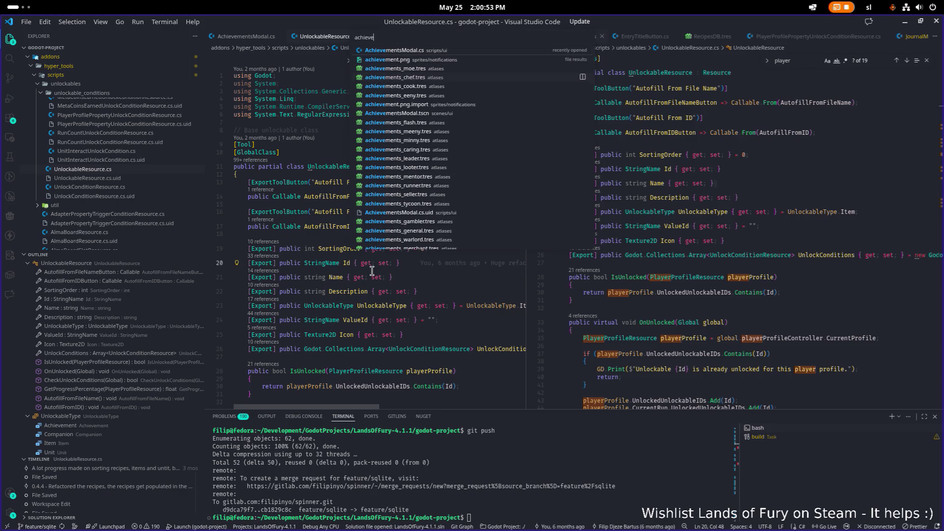
key("Up")
key("Up")
type("ment")
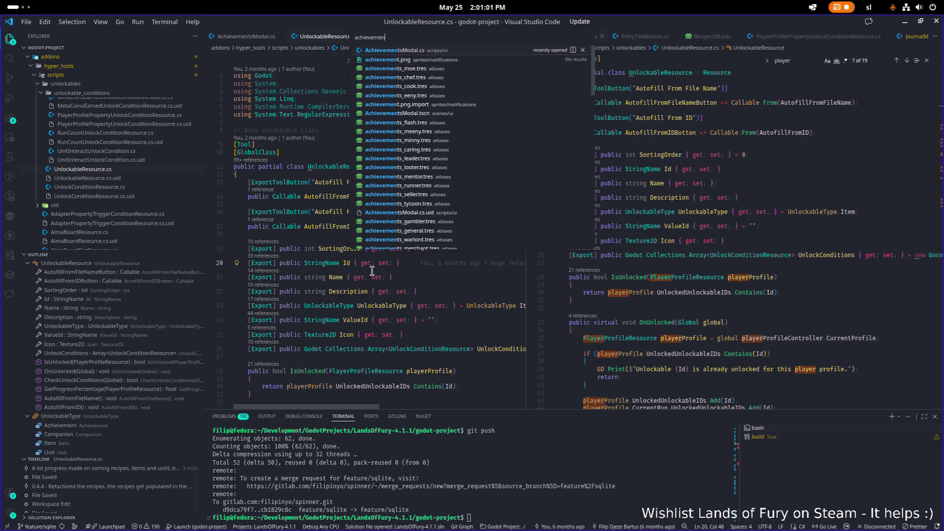
scroll(397, 209, "down", 5)
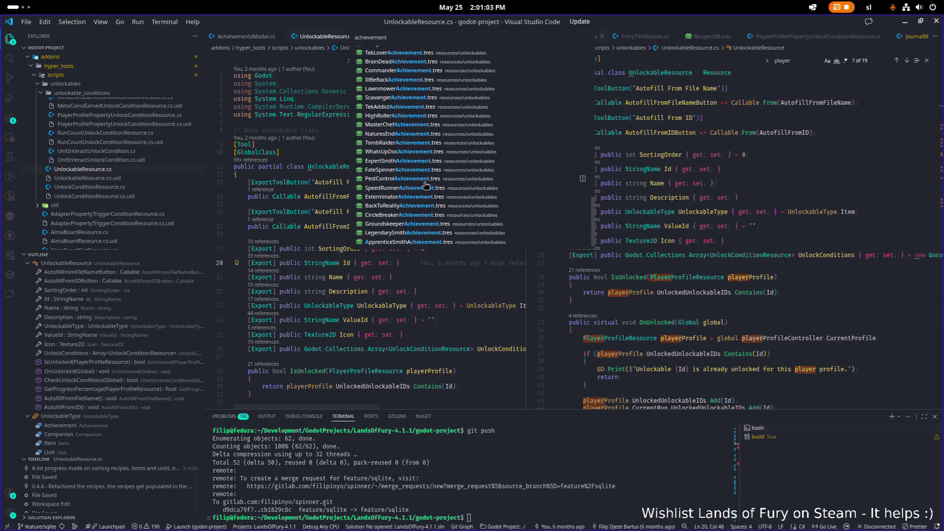
scroll(455, 169, "down", 3)
left_click(421, 130)
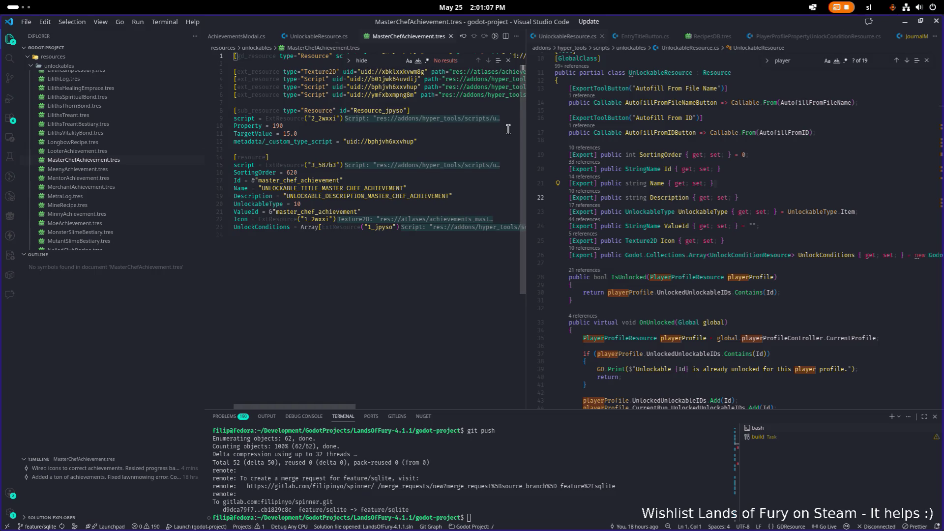
mouse_move(527, 130)
left_mouse_down()
mouse_move(716, 104)
mouse_move(842, 102)
left_mouse_up()
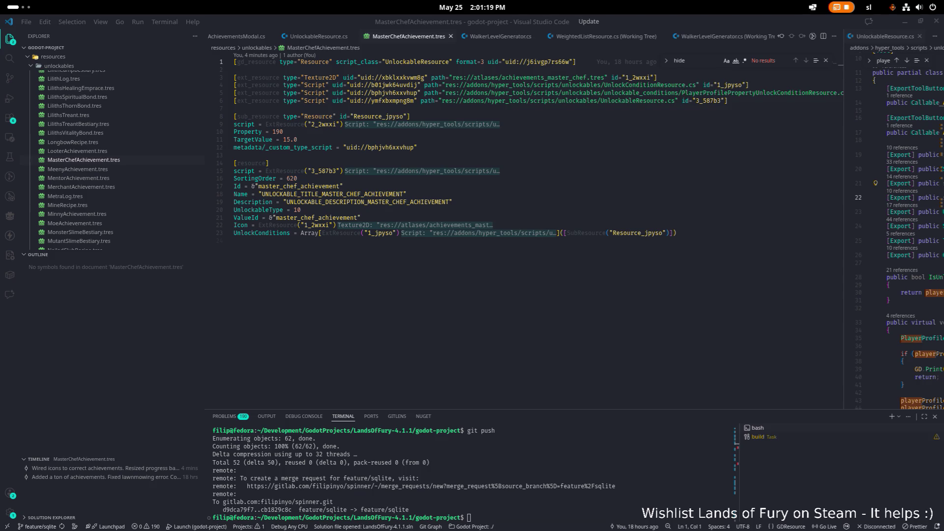
left_click(425, 160)
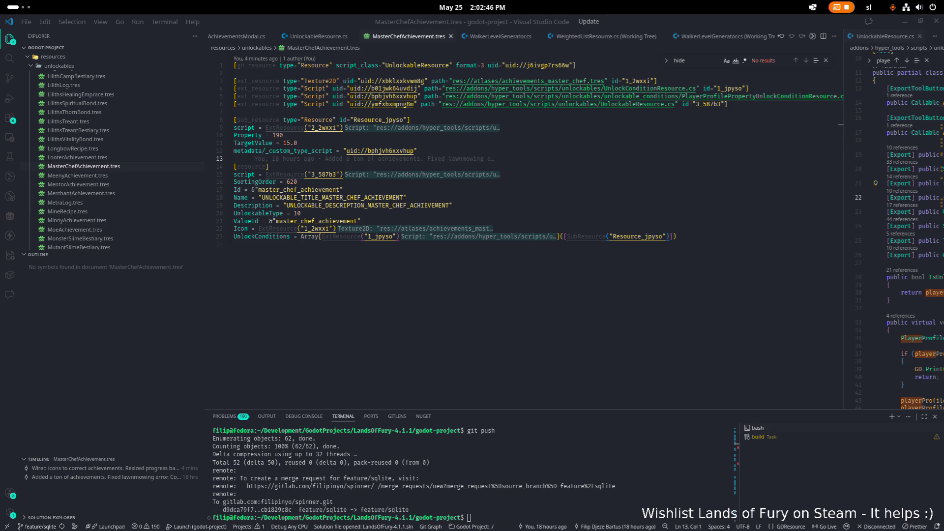
left_click(494, 299)
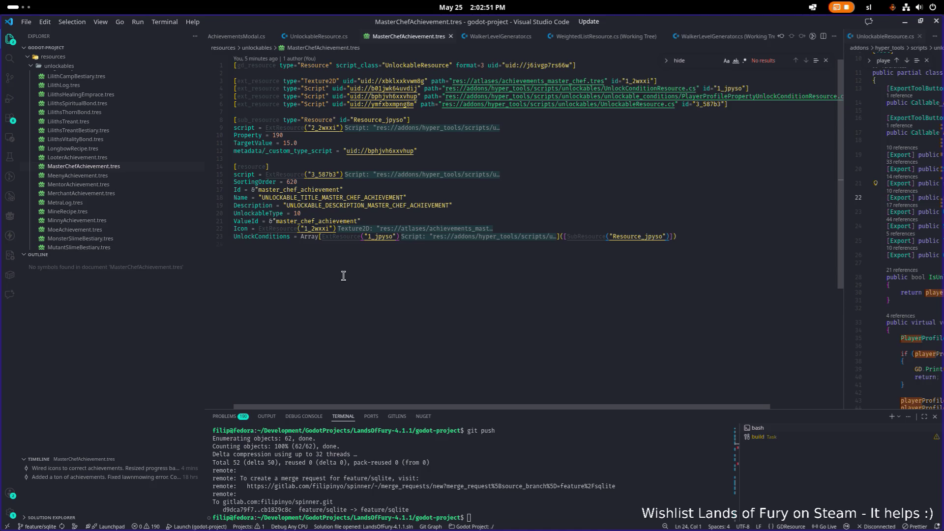
scroll(651, 375, "down", 1)
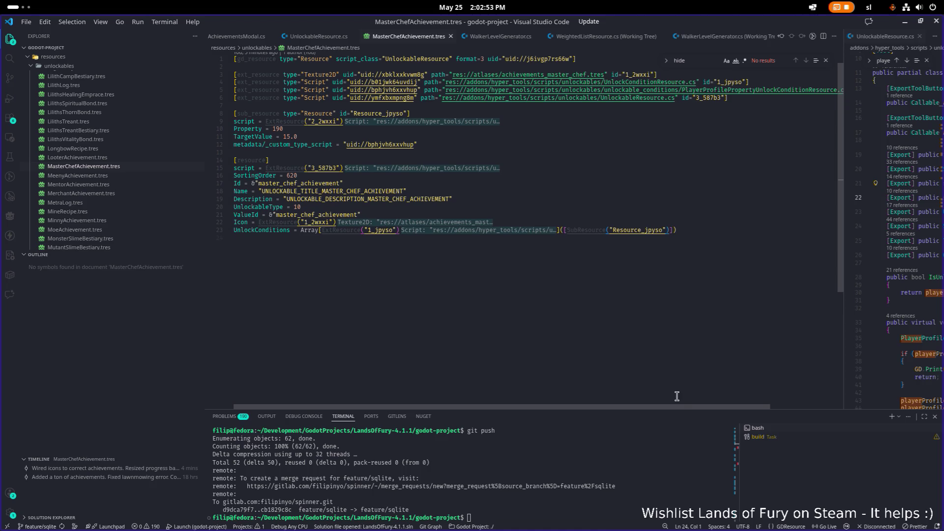
mouse_move(659, 406)
left_mouse_down()
mouse_move(742, 407)
mouse_move(605, 394)
left_mouse_up()
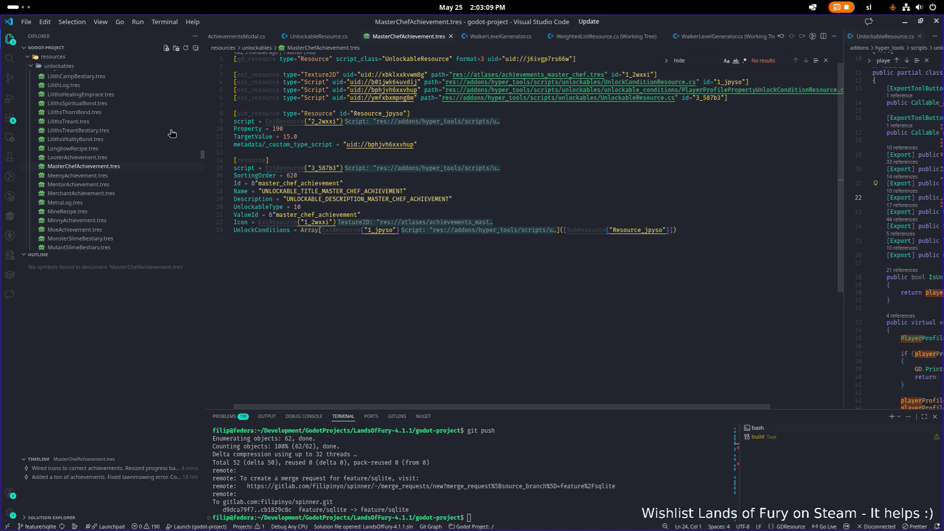
scroll(98, 156, "down", 5)
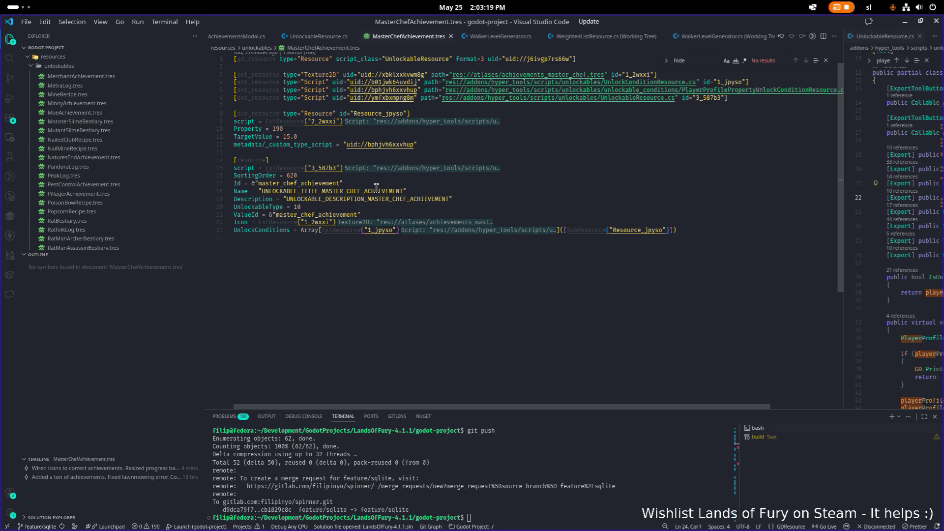
scroll(376, 189, "up", 1)
scroll(376, 190, "down", 1)
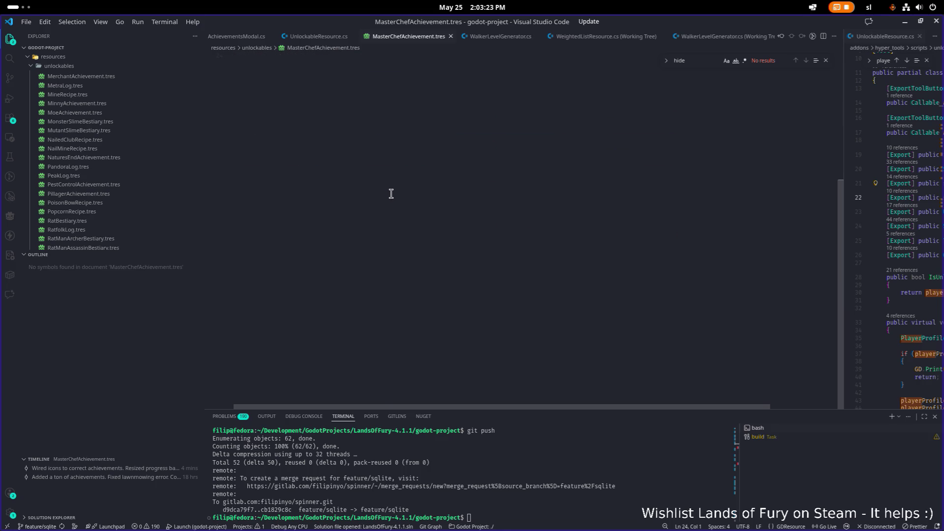
scroll(378, 199, "up", 1)
scroll(592, 342, "down", 10)
scroll(606, 382, "up", 10)
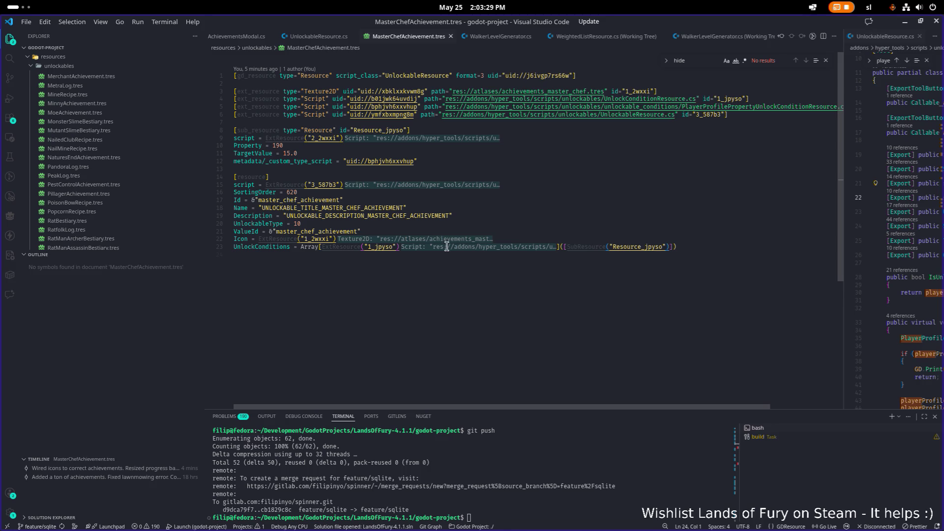
scroll(440, 251, "down", 6)
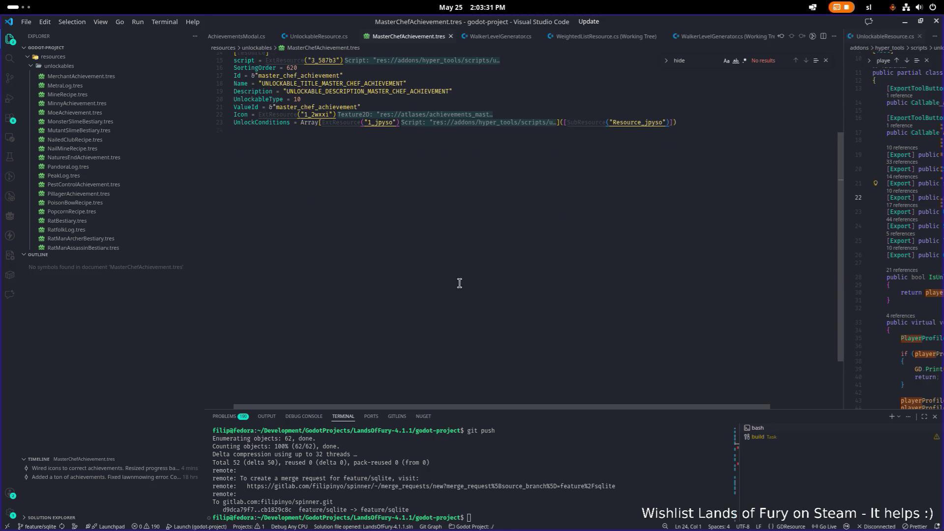
scroll(122, 184, "up", 5)
scroll(122, 184, "up", 2)
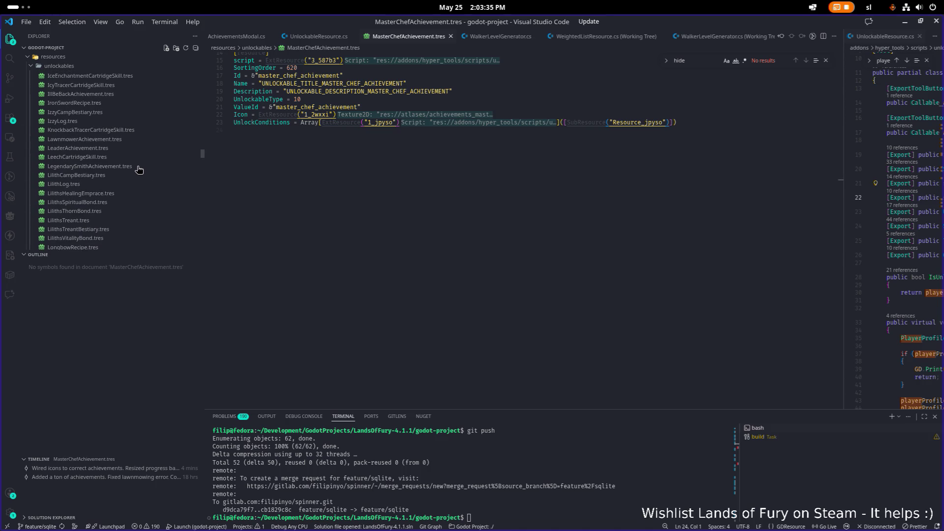
Open LegendarySmithAchievement.tres, then open Unlockables.tres with the quick file finder.
left_click(138, 166)
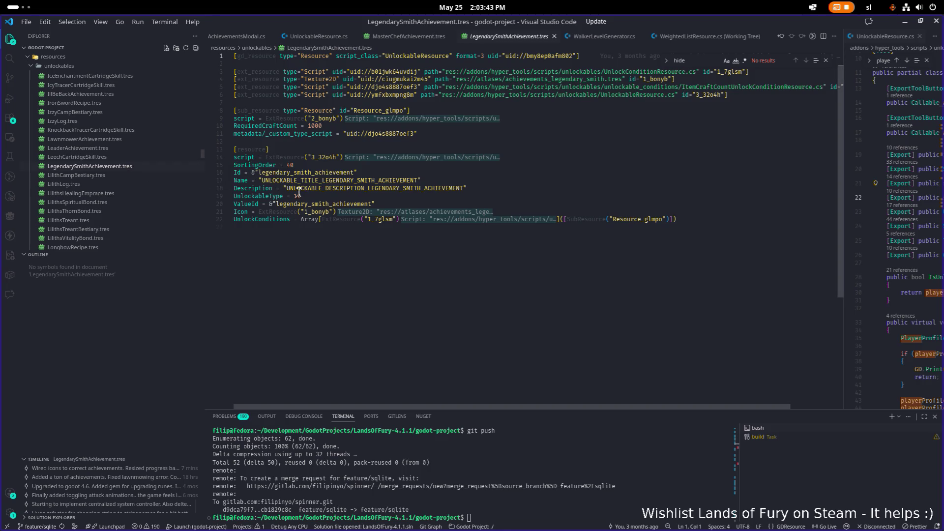
left_click(361, 204)
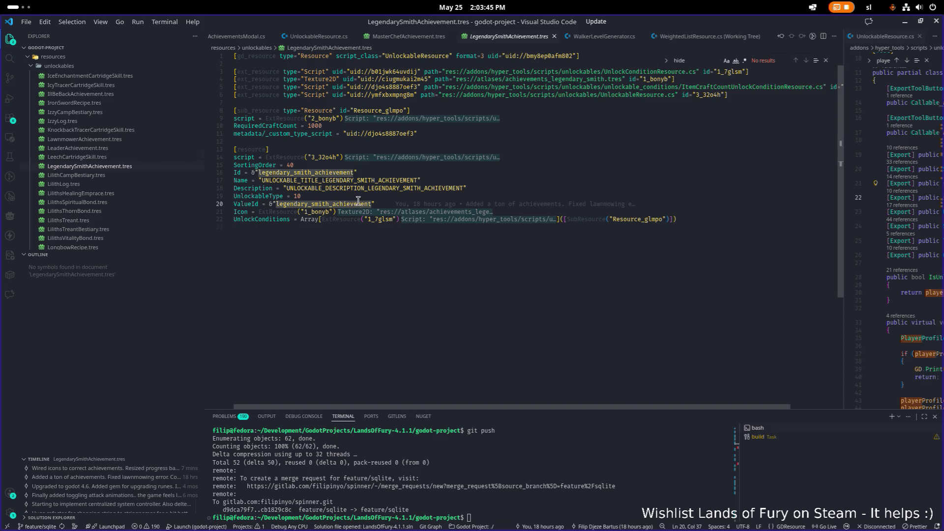
key("ctrl+p")
type("unlockabl")
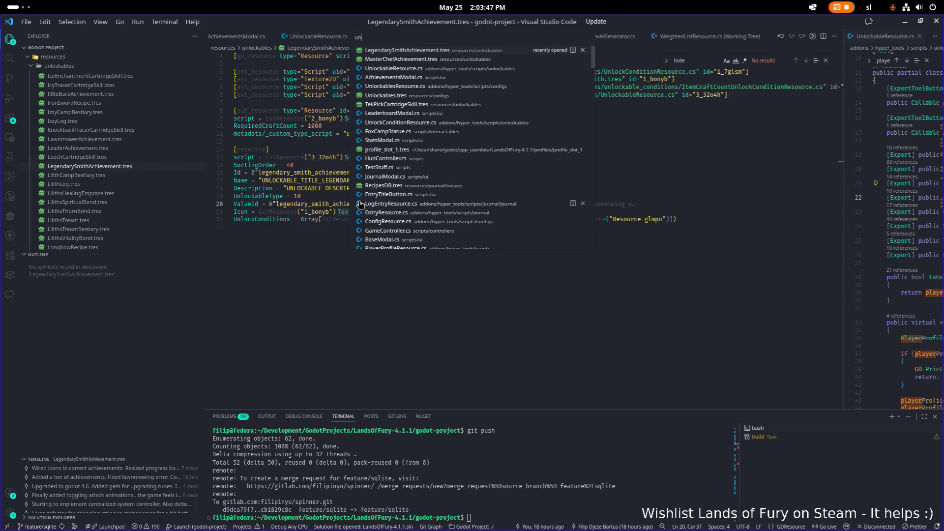
key("Return")
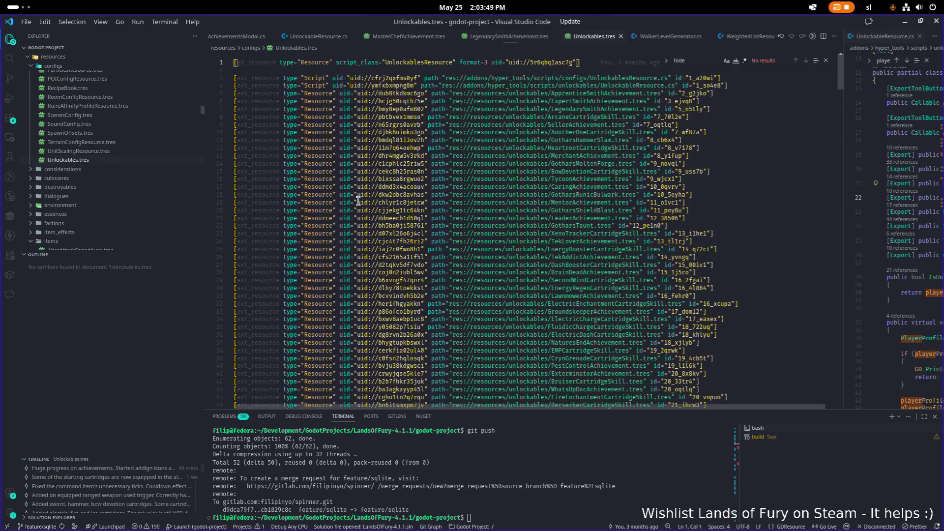
Read through Unlockables.tres and highlight every occurrence of unlockables.
scroll(356, 213, "down", 1)
scroll(499, 218, "down", 20)
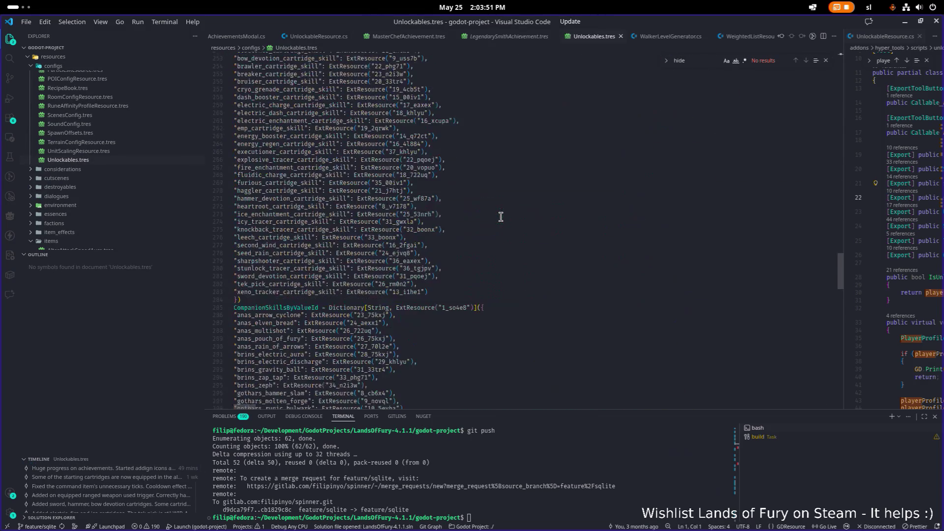
scroll(500, 218, "up", 15)
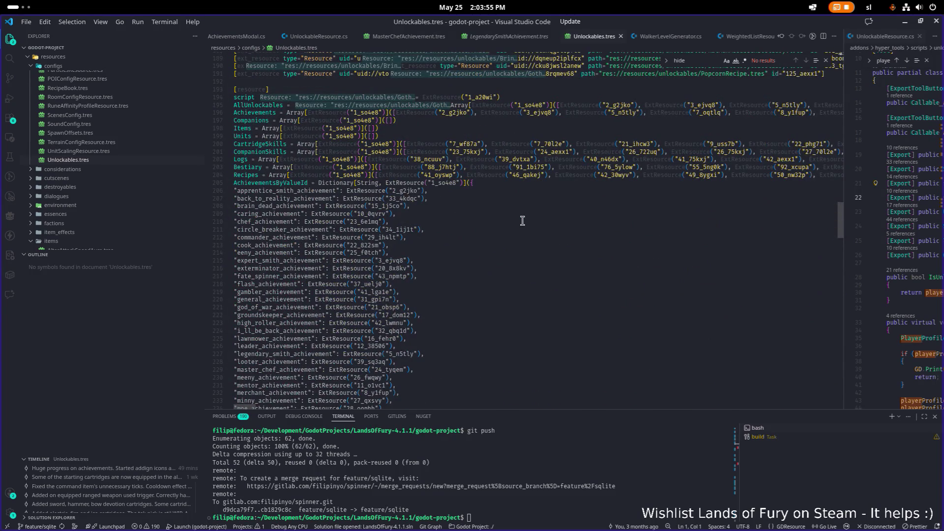
scroll(522, 221, "up", 10)
scroll(519, 222, "up", 15)
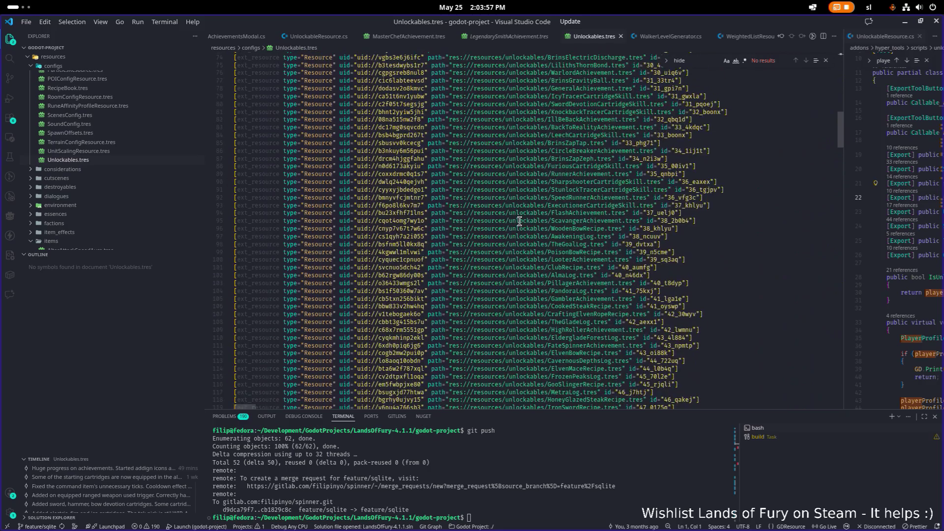
scroll(519, 221, "up", 10)
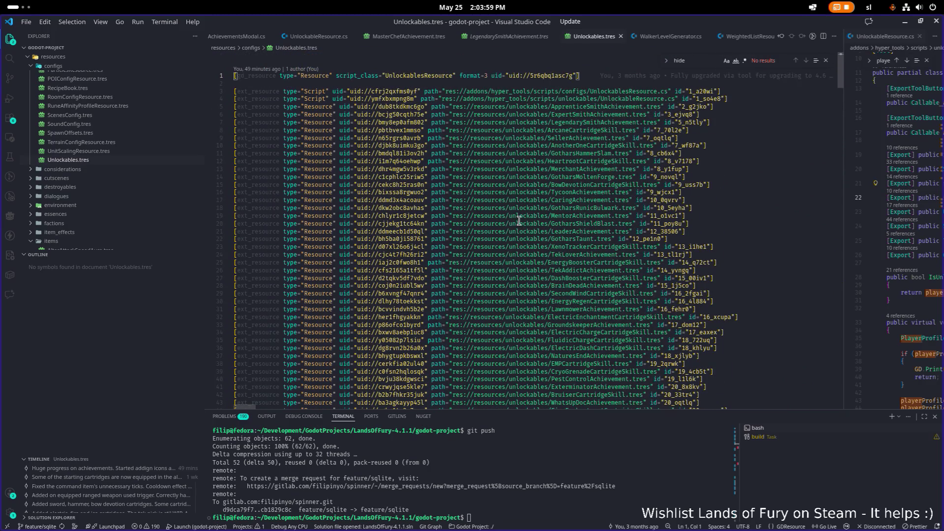
left_click(519, 221)
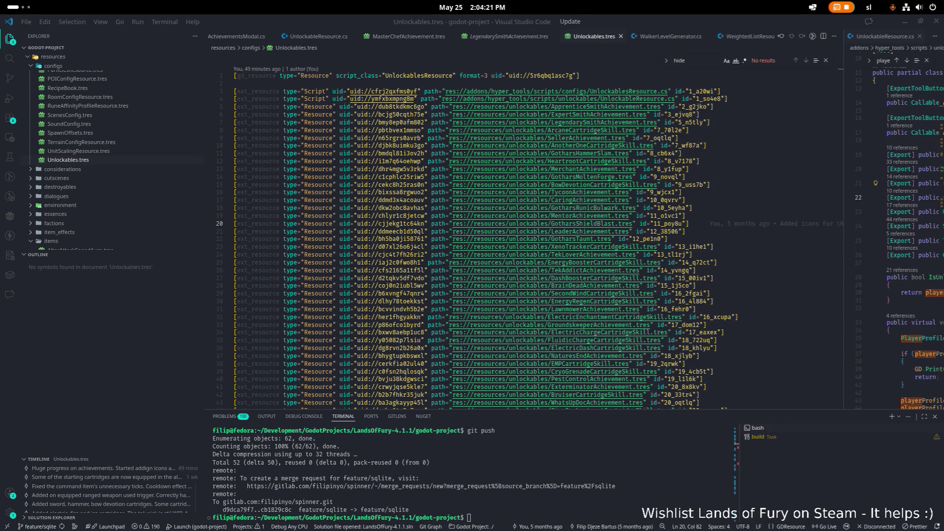
key("alt+Tab")
Switch to Translations.csv in Calc and search for 'achievements', cycling through several matches.
left_click(779, 266)
left_click(515, 212)
type("achievements")
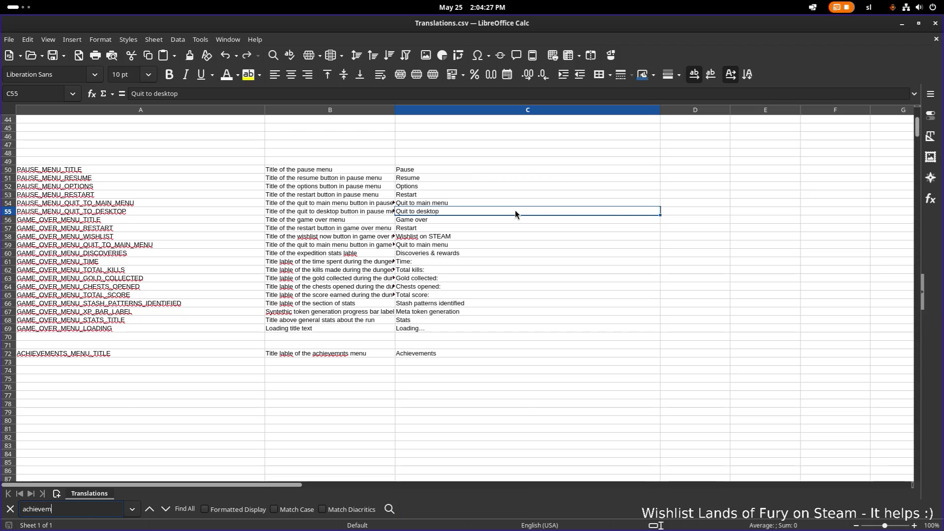
key("Return")
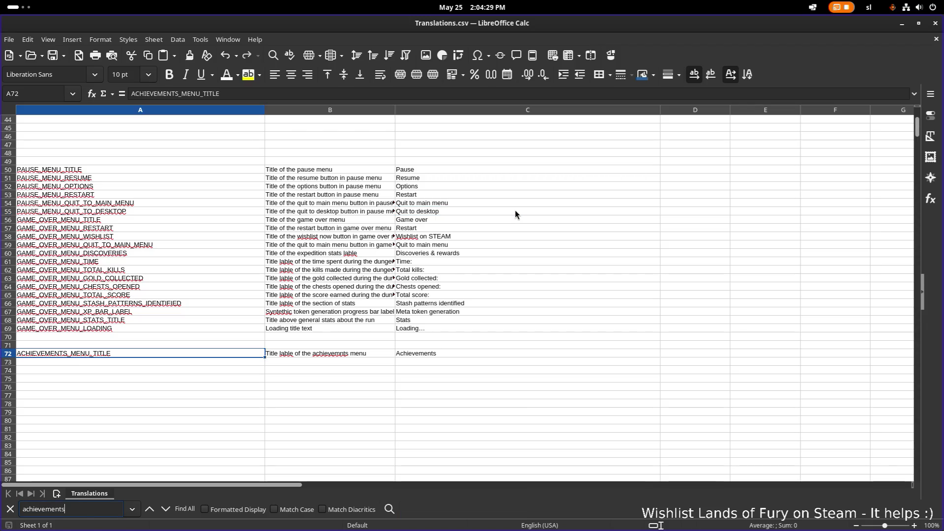
left_click(150, 509)
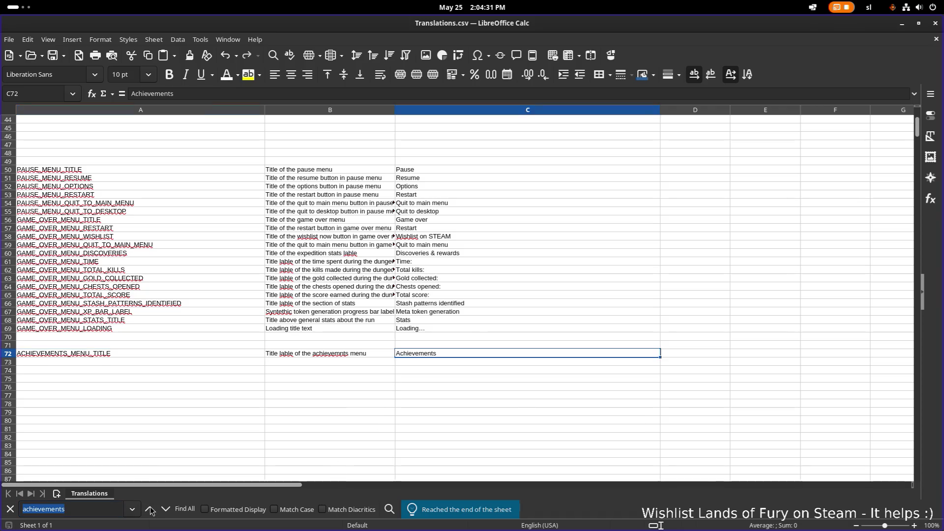
left_click(149, 509)
left_click(150, 509)
left_click(150, 510)
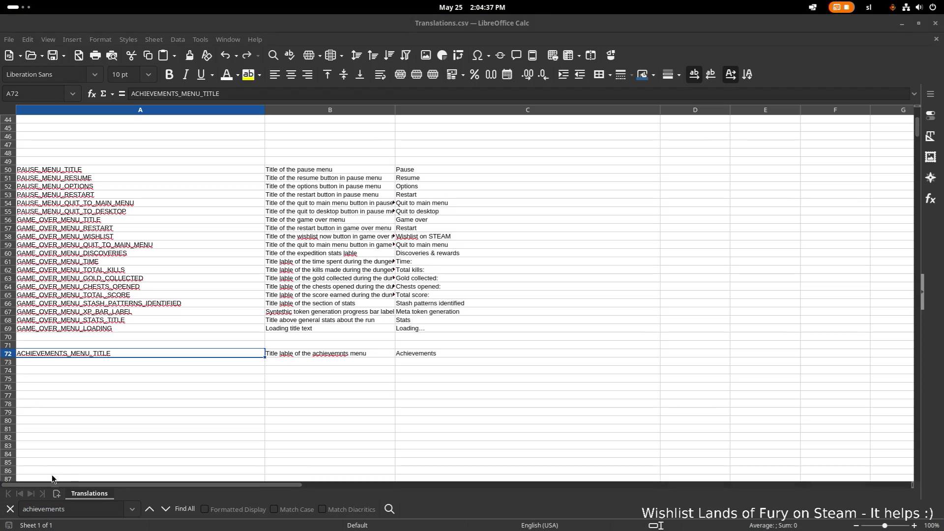
Jump to UNLOCKABLE_TITLE_APPRENTICE_SMITH_ACHIEVEMENT and open the apprentice description key cell for editing.
key("ctrl+v")
key("Return")
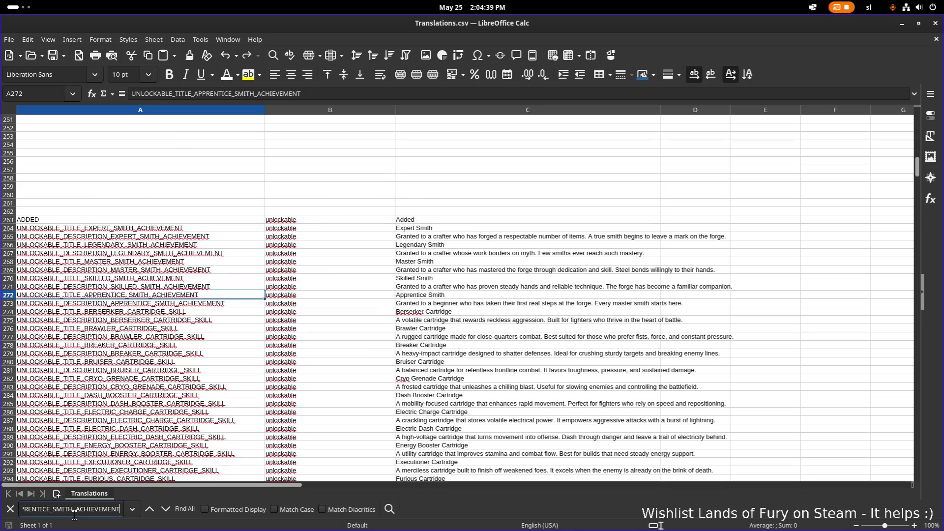
scroll(184, 320, "up", 4)
left_click(216, 279)
left_click(214, 287)
left_click(213, 280)
left_click(208, 288)
left_click(203, 281)
left_click(199, 286)
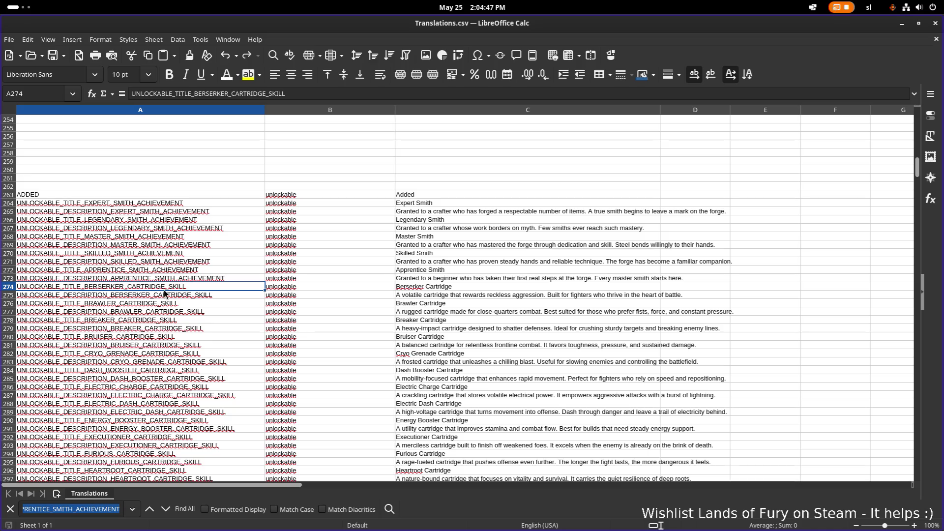
double_click(167, 279)
Insert two empty rows below row 273.
right_click(167, 281)
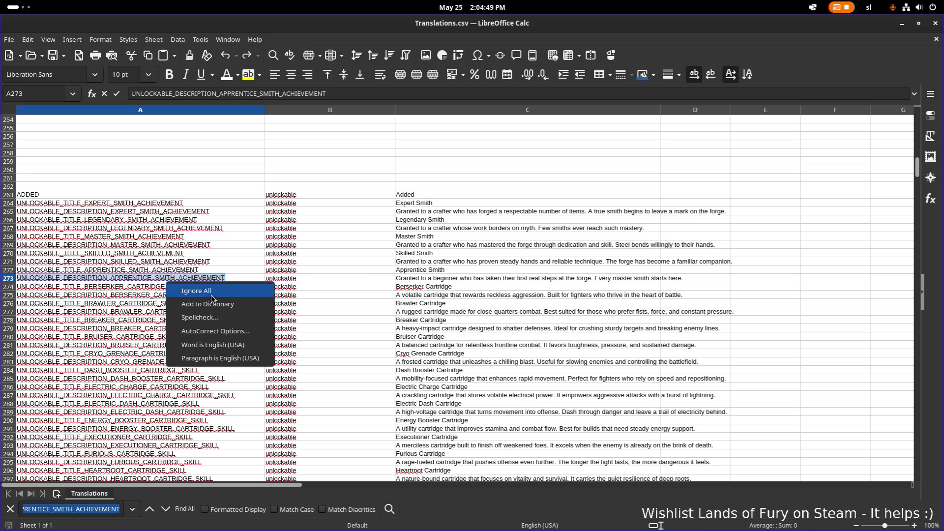
key("Escape")
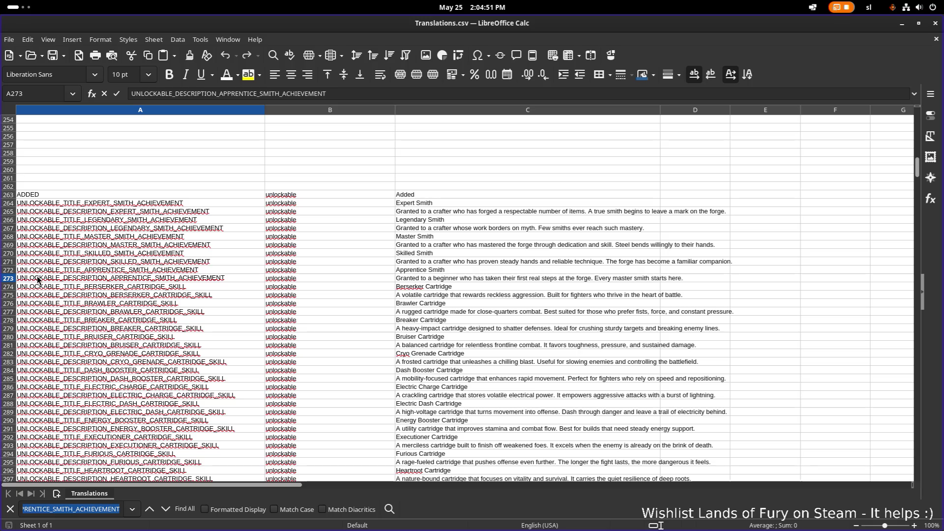
key("Escape")
left_click(7, 278)
right_click(7, 280)
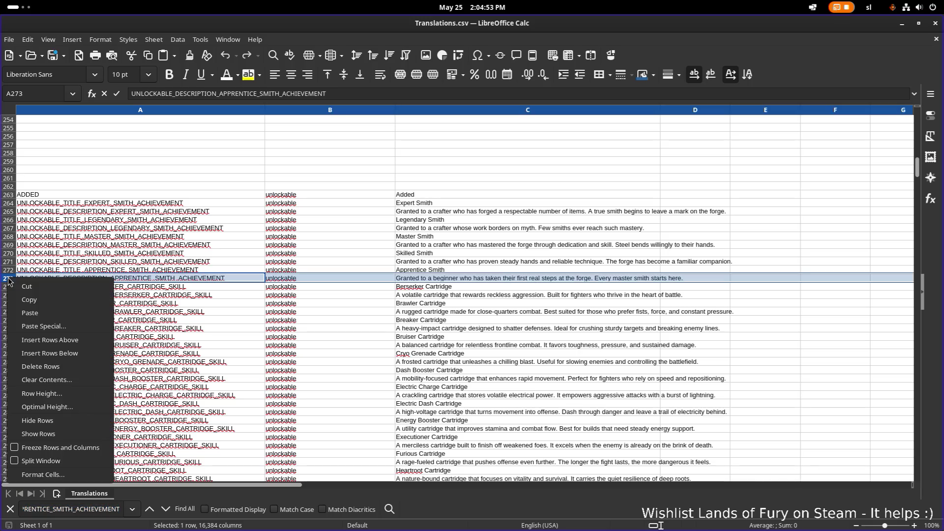
left_click(75, 354)
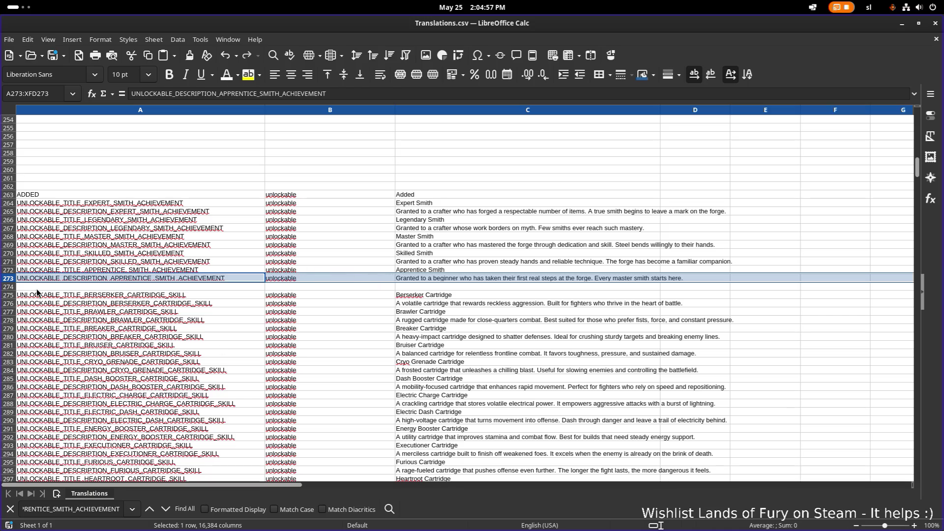
right_click(11, 287)
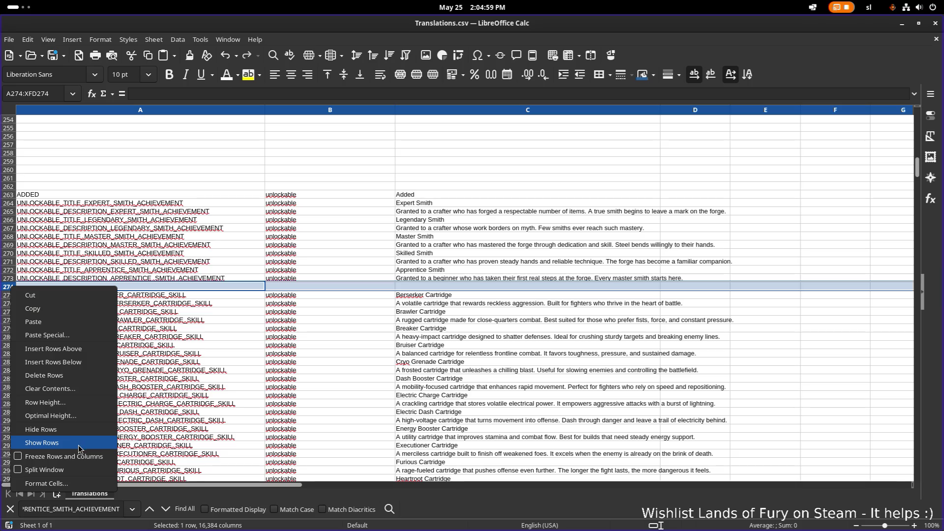
left_click(86, 368)
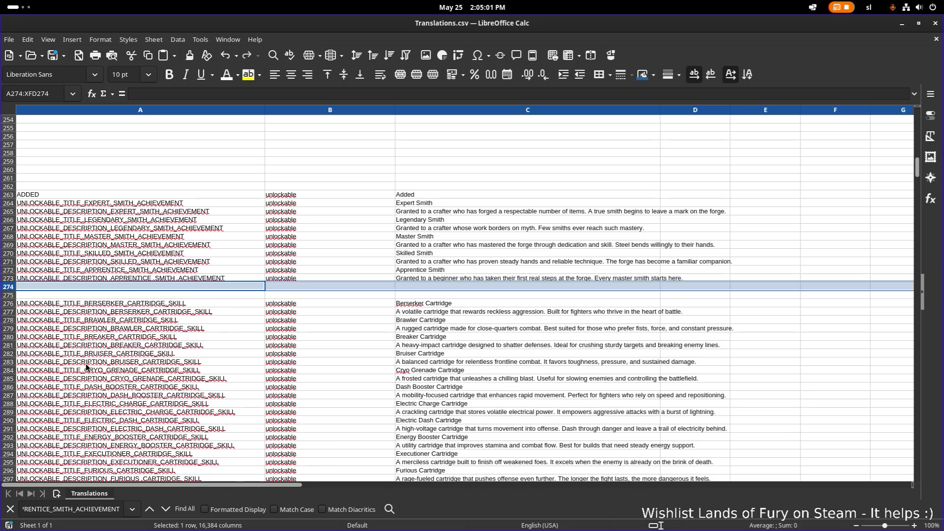
Insert 150 entire rows at row 274.
left_click(74, 288)
right_click(80, 287)
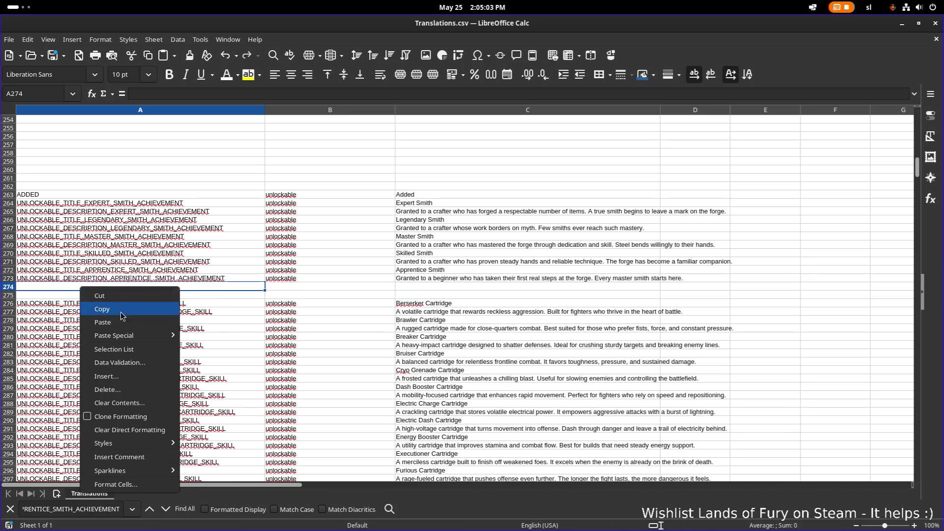
left_click(138, 376)
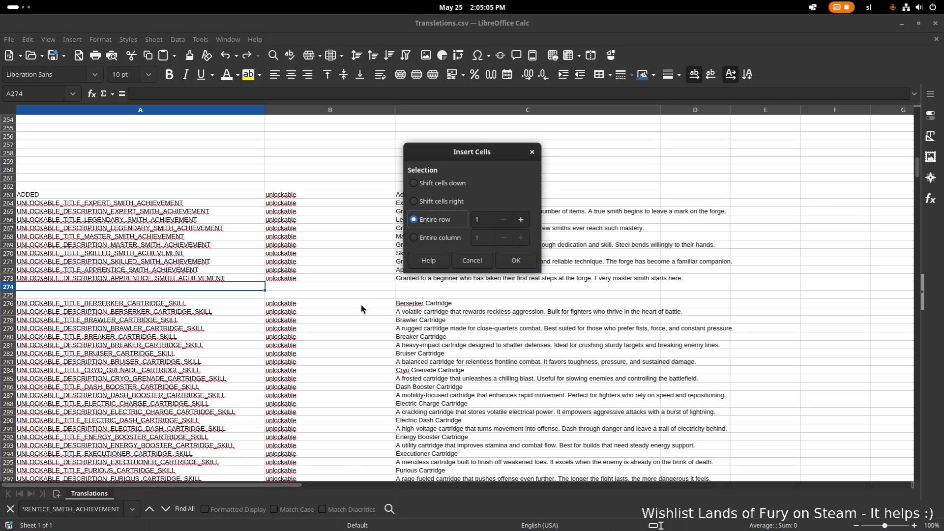
left_click(487, 220)
type("50")
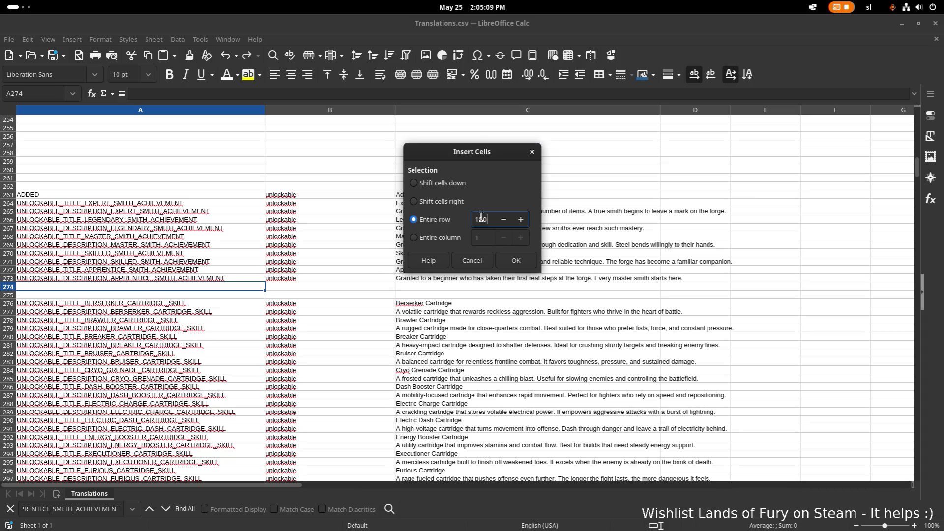
left_click(517, 260)
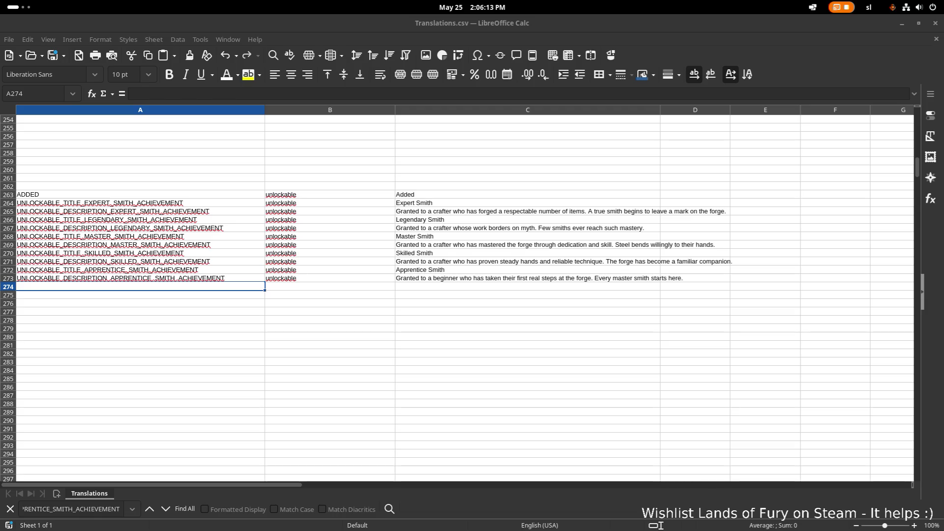
left_click(199, 207)
key("ctrl+shift+v")
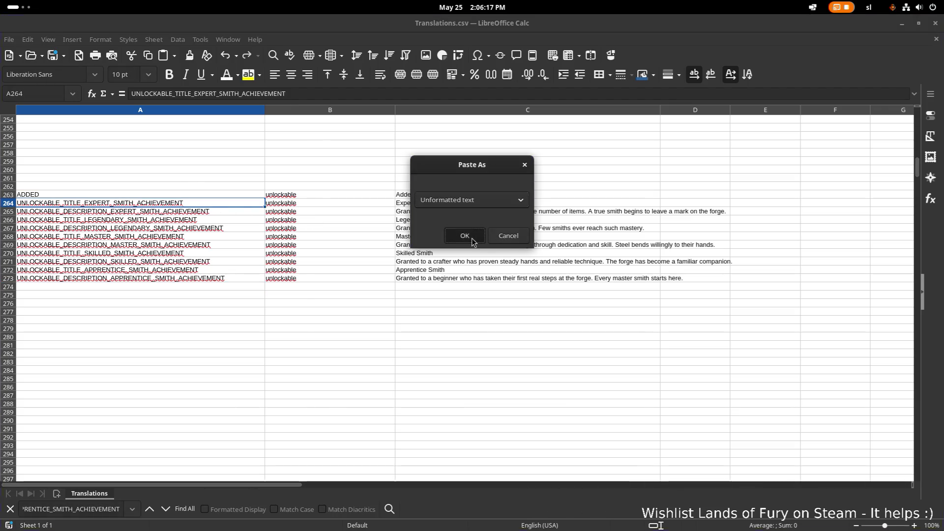
left_click(469, 237)
left_click(616, 432)
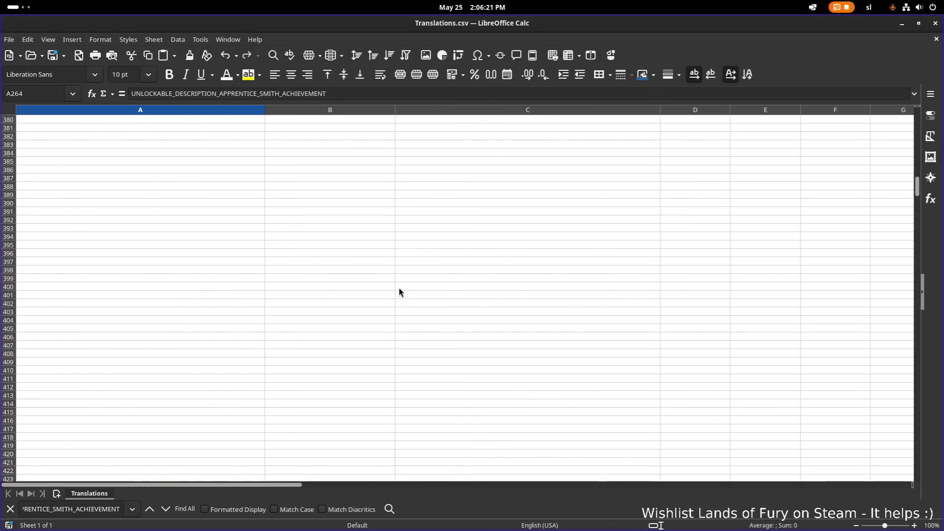
scroll(398, 287, "up", 16)
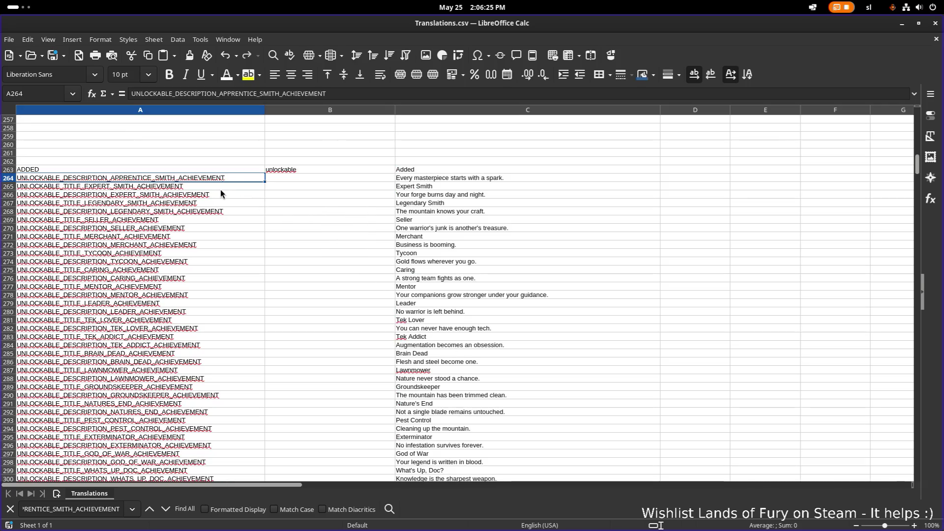
key("ctrl+z")
left_click(185, 187)
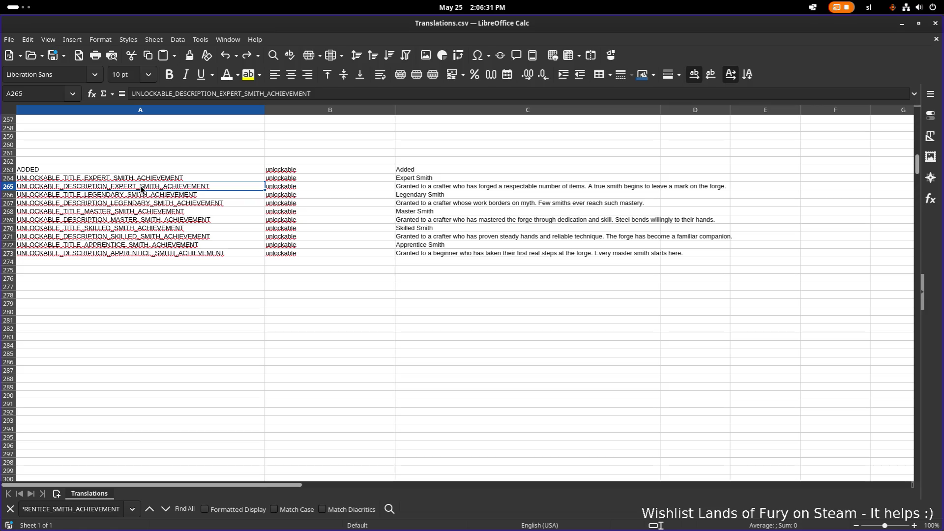
key("ctrl+shift+v")
left_click(465, 236)
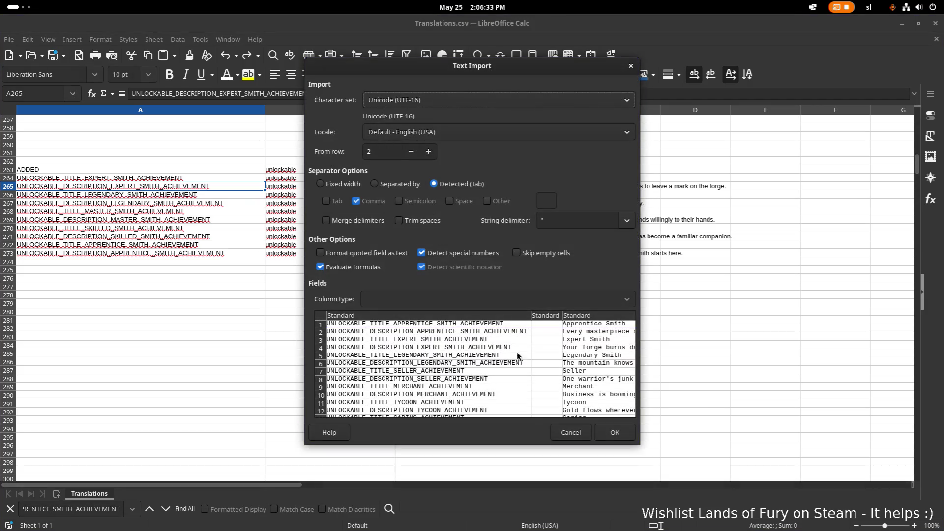
left_click(603, 432)
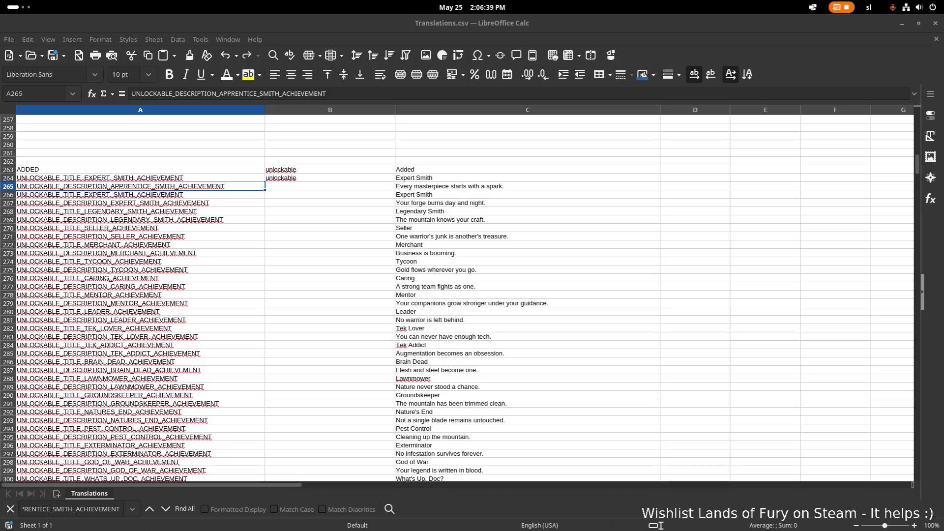
left_click(211, 178)
type("UNLOCKABLE_TITLE_APPRENTICE_SMITH_ACHIEVEMENT Apprentice Smith")
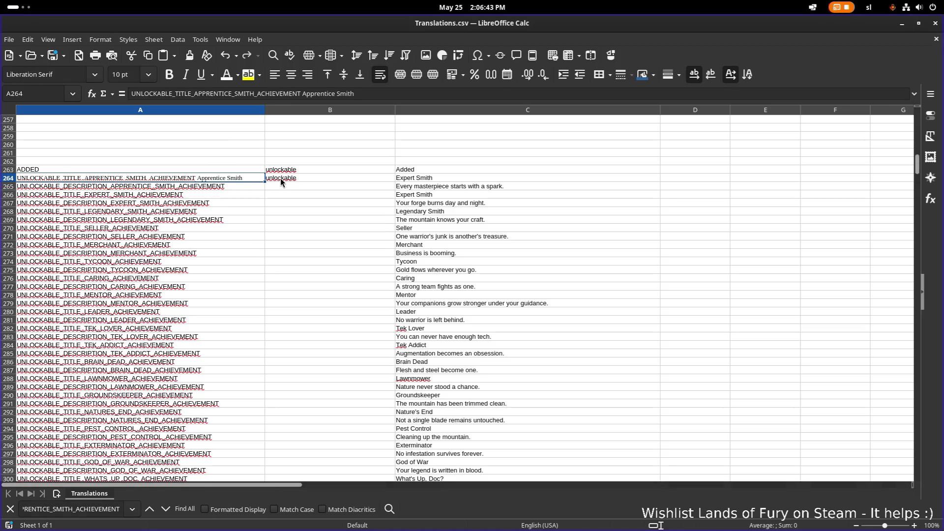
key("ctrl+z")
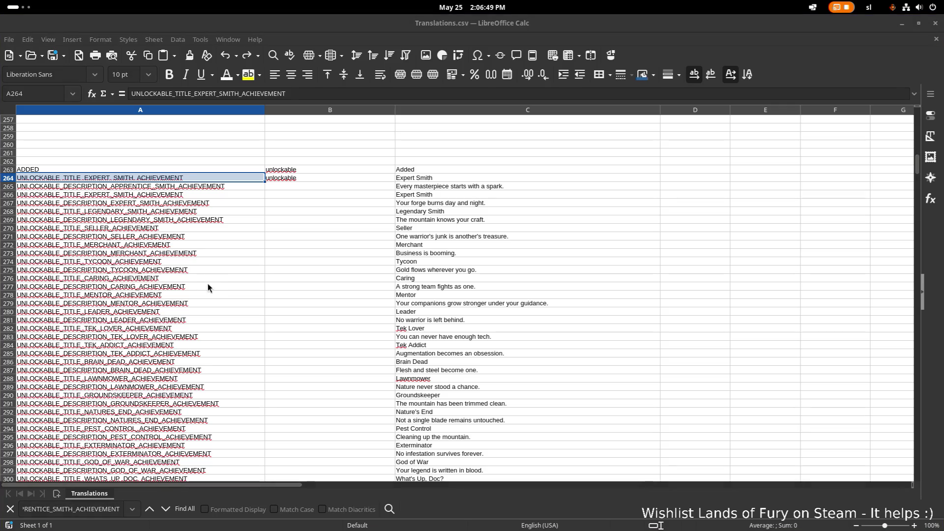
left_click(276, 231)
key("ctrl+z")
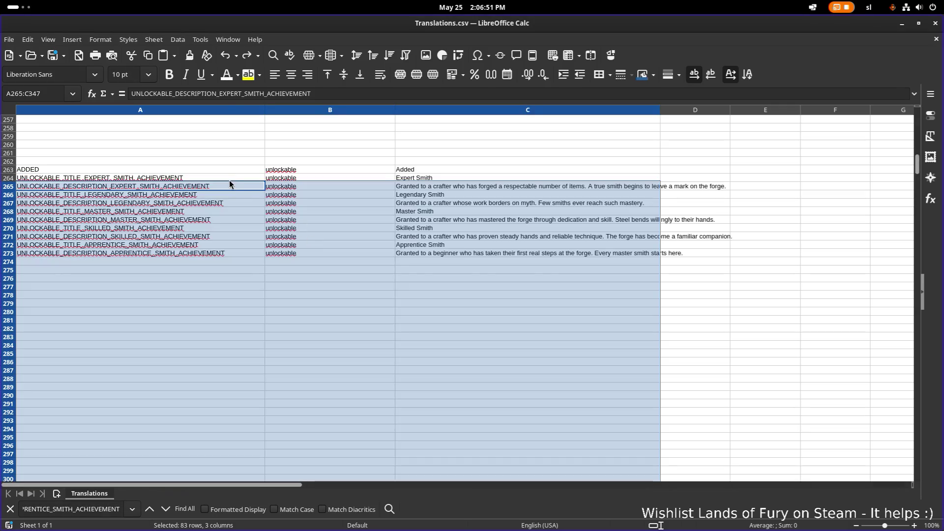
left_click(229, 180)
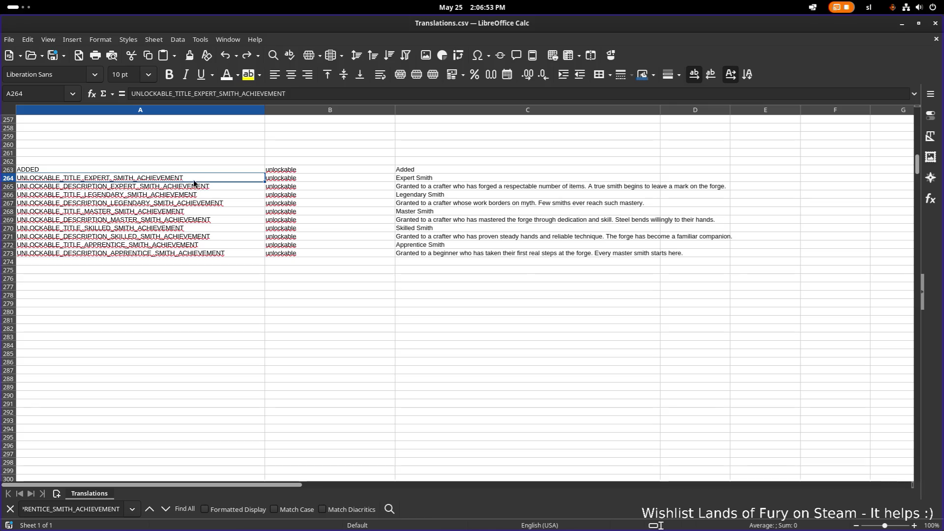
Paste the copied achievement list at A264 as unformatted text and confirm the import.
key("ctrl+shift+v")
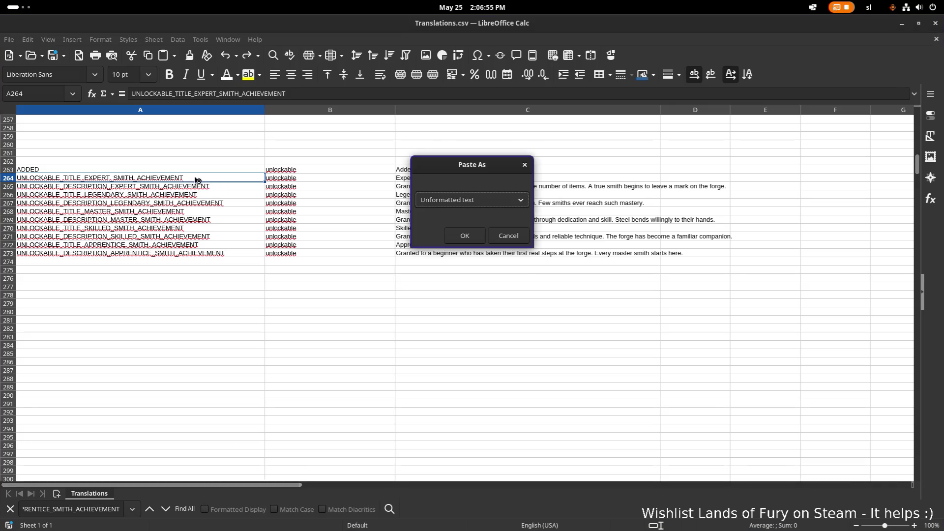
left_click(466, 240)
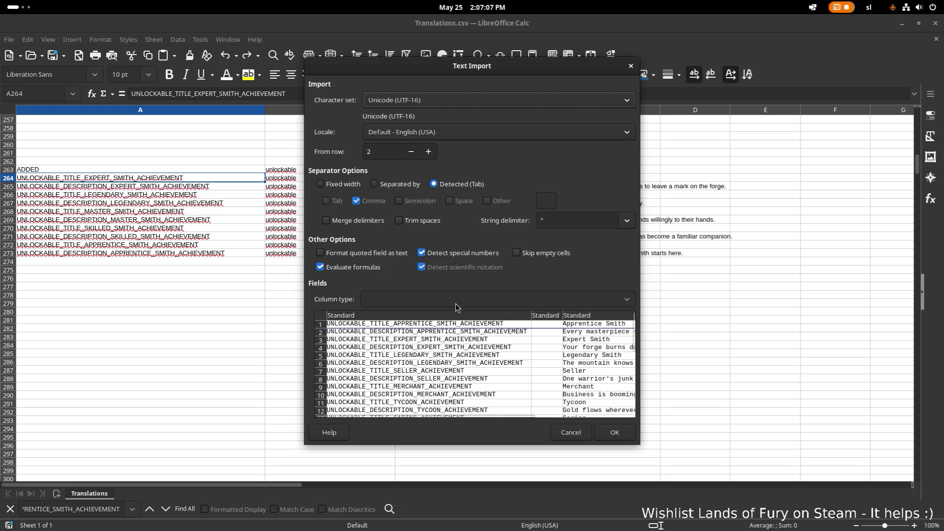
left_click(616, 433)
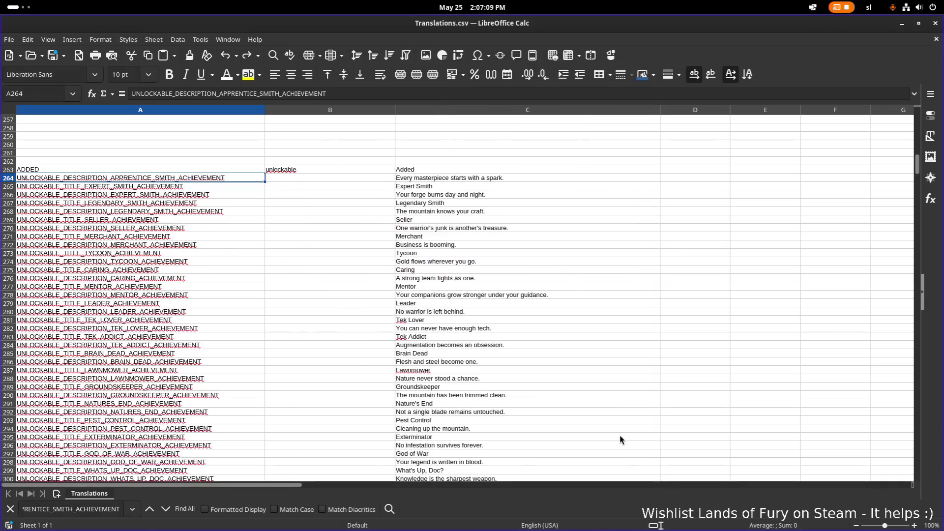
Check the pasted key text in A264.
double_click(204, 178)
right_click(202, 182)
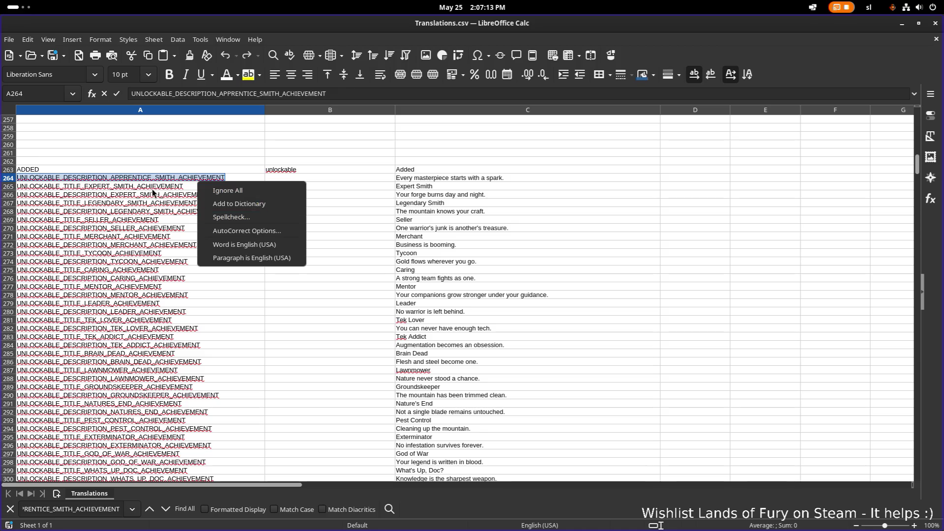
key("Escape")
double_click(192, 179)
right_click(193, 181)
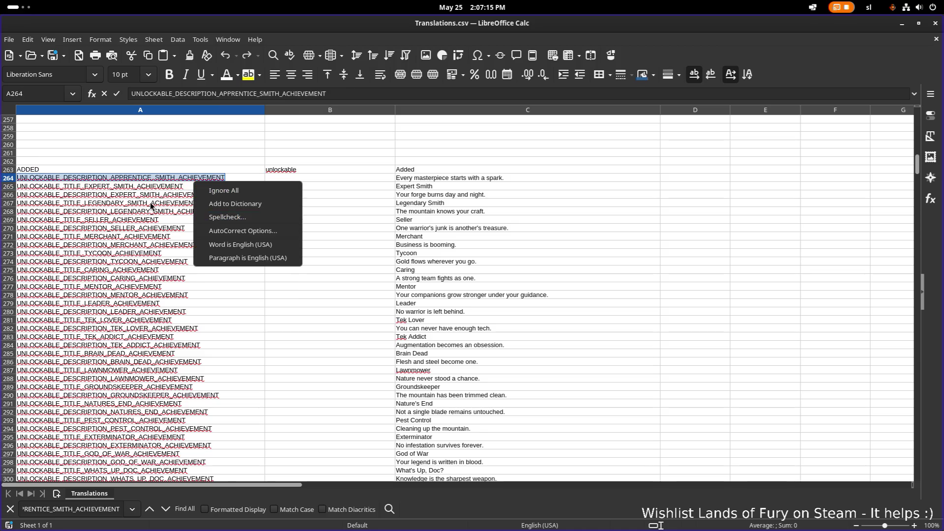
key("Escape")
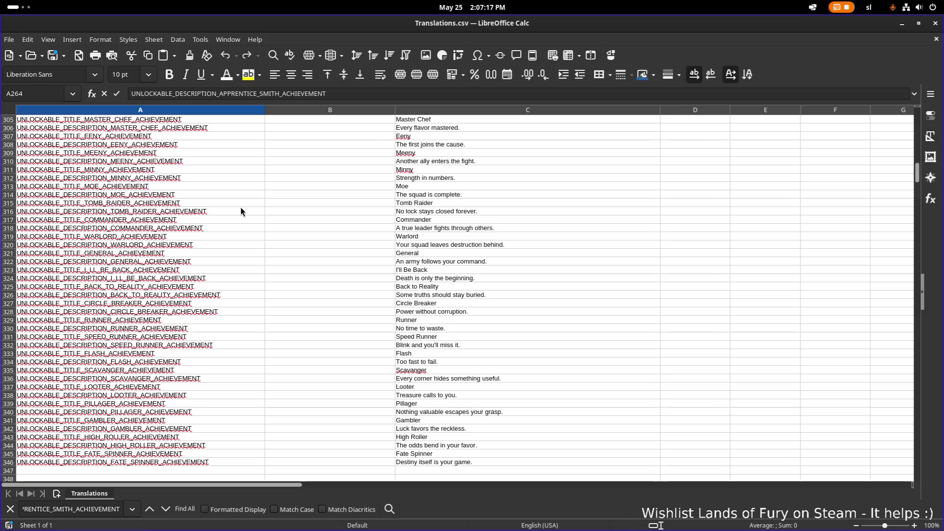
scroll(240, 207, "up", 16)
Insert a blank row at row 263 above the ADDED cell.
left_click(178, 186)
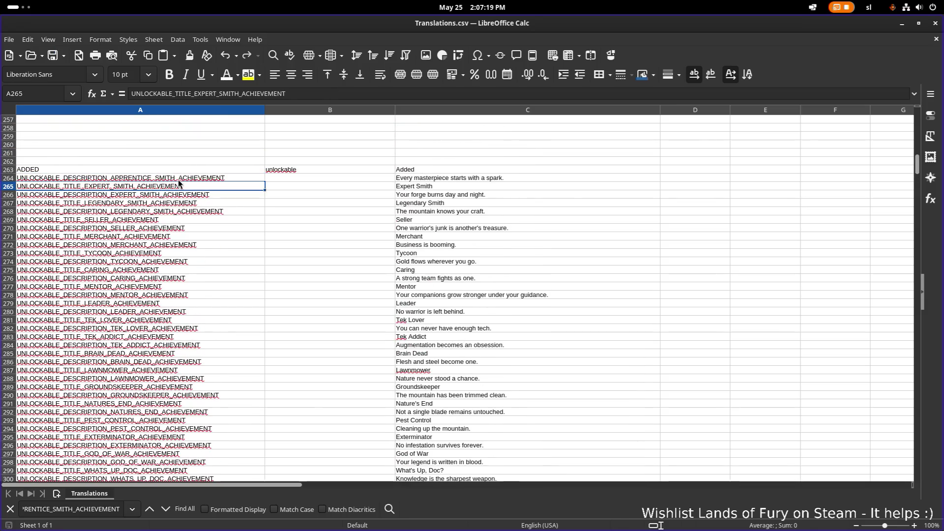
right_click(185, 178)
left_click(81, 169)
left_click(82, 170)
right_click(90, 169)
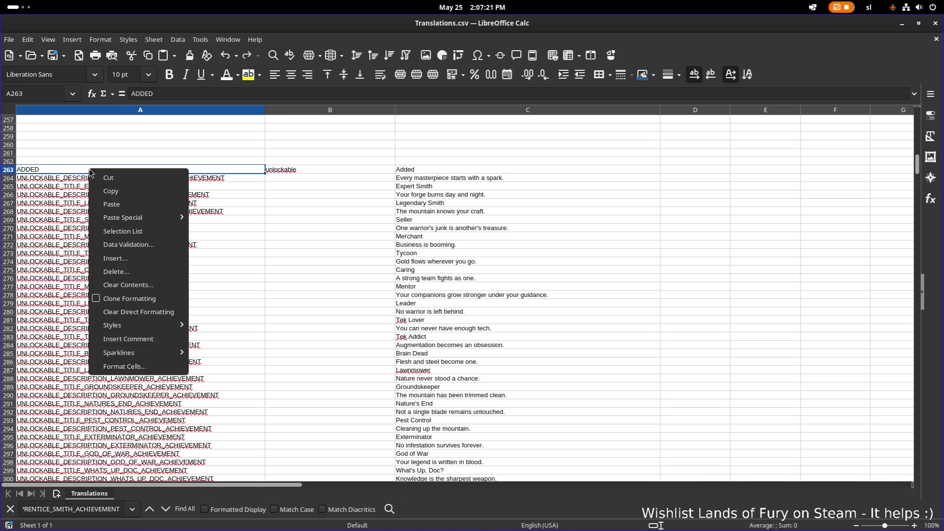
left_click(138, 260)
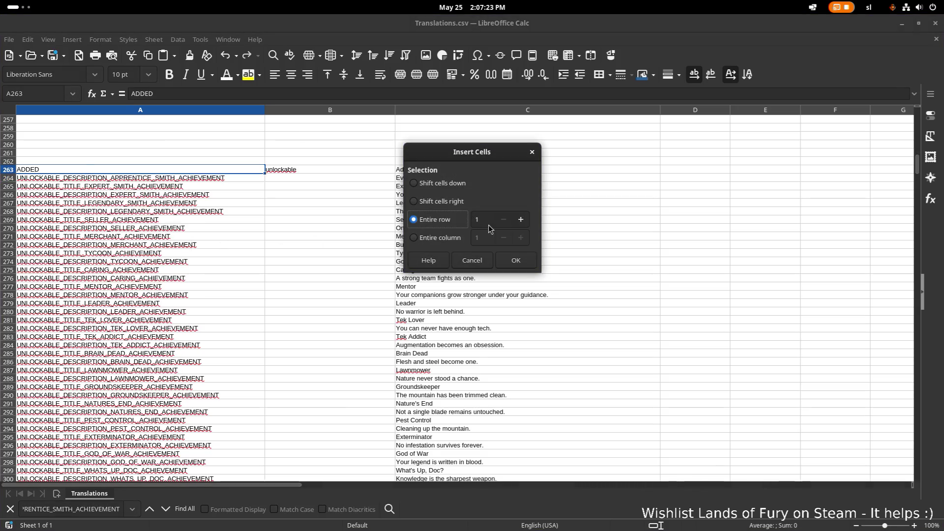
left_click(514, 265)
Add a new row 265 holding UNLOCKABLE_TITLE_APPRENTICE_SMITH_ACHIEVEMENT, changing DESCRIPTION to TITLE.
left_click(70, 187)
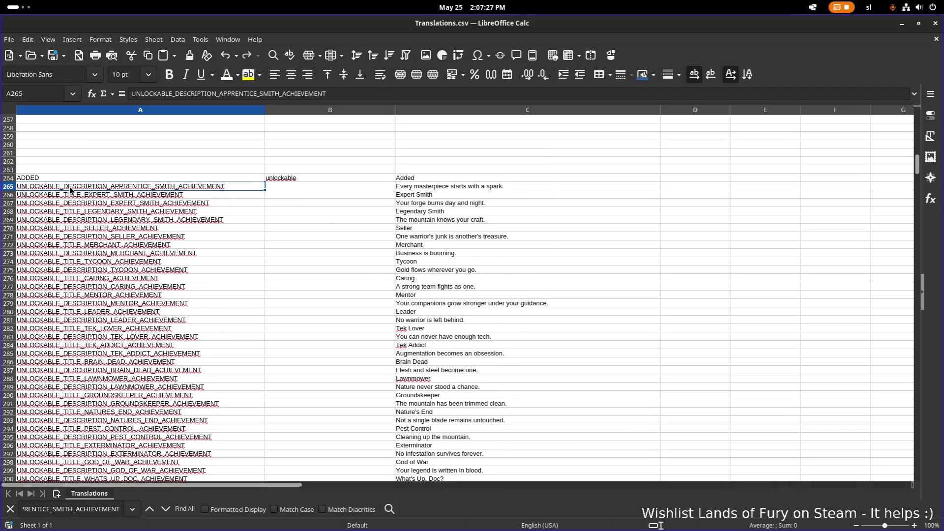
right_click(69, 187)
left_click(43, 187)
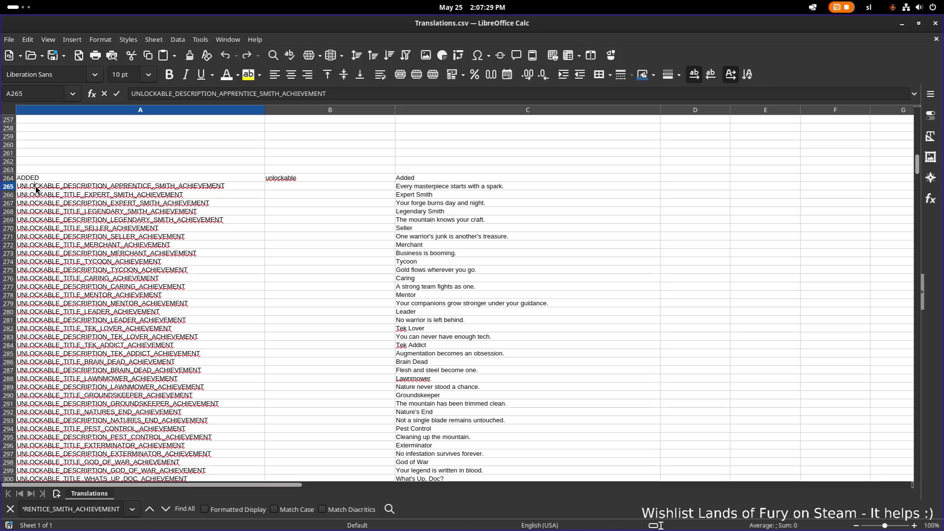
key("Return")
left_click(12, 187)
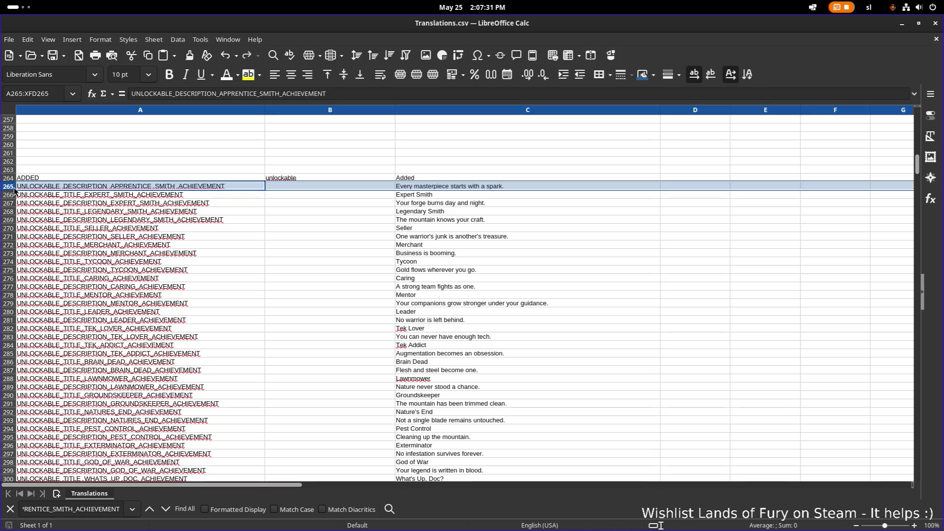
right_click(14, 190)
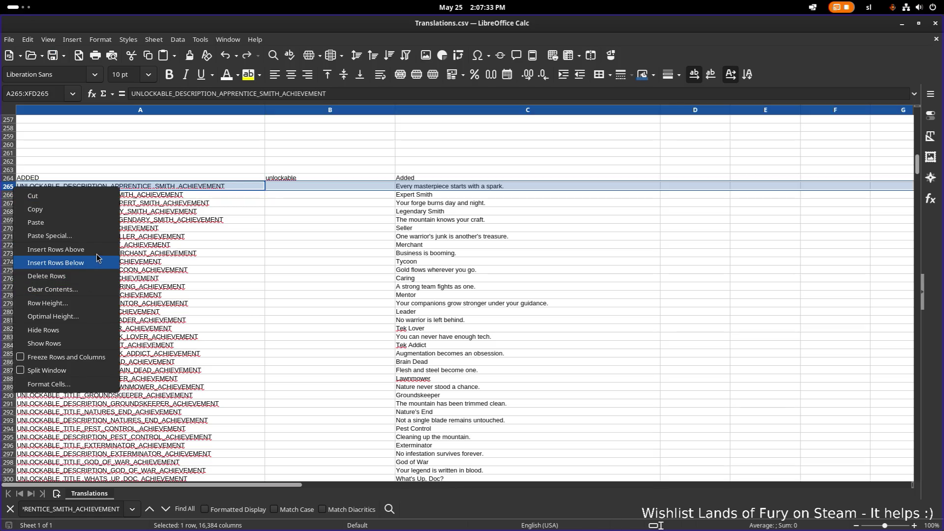
left_click(96, 257)
left_click(261, 187)
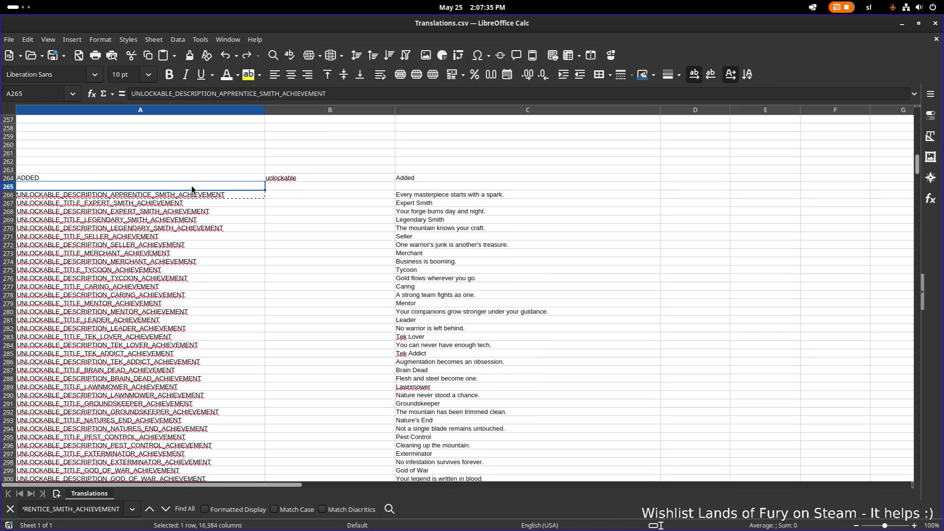
double_click(89, 185)
type("TITLE_APPRENTICE_SMITH_ACHIEVEMENT")
key("Return")
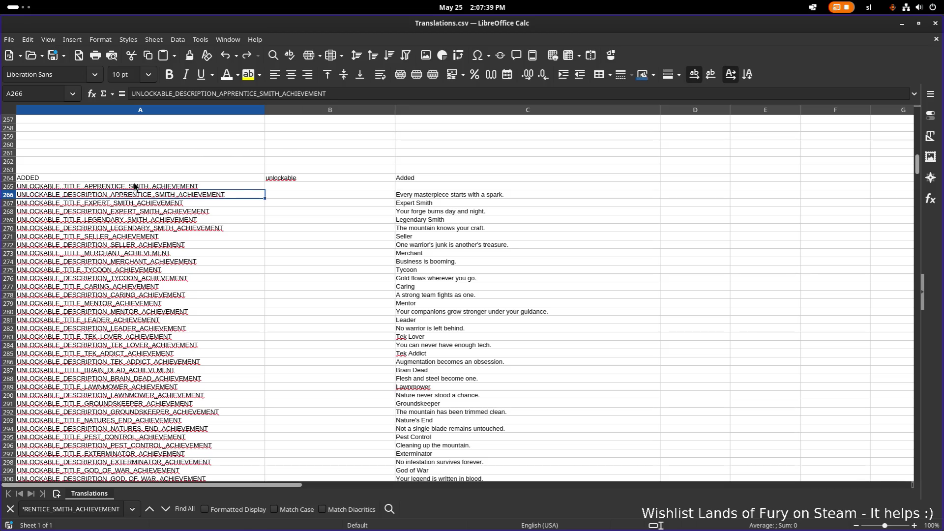
Enter the title 'Apprentice Smith' in C265 and begin editing the description in C266.
left_click(464, 184)
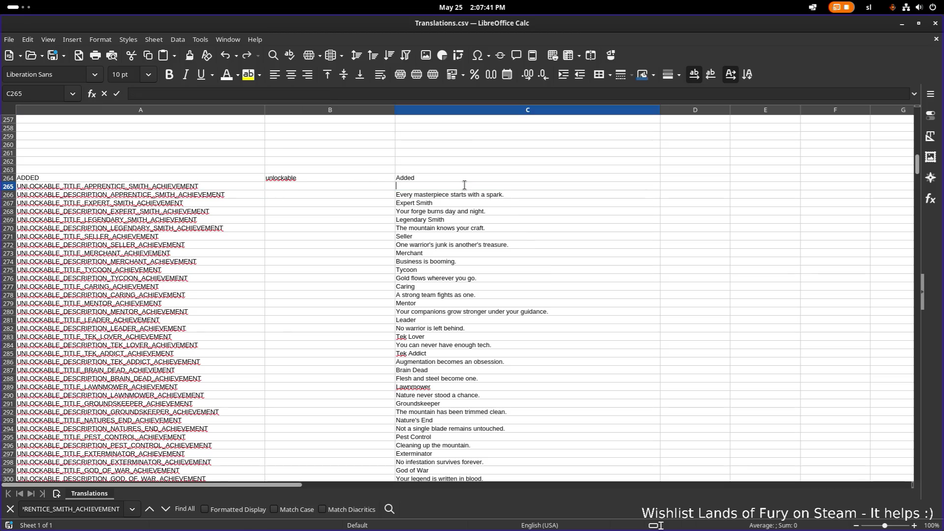
type("Appren")
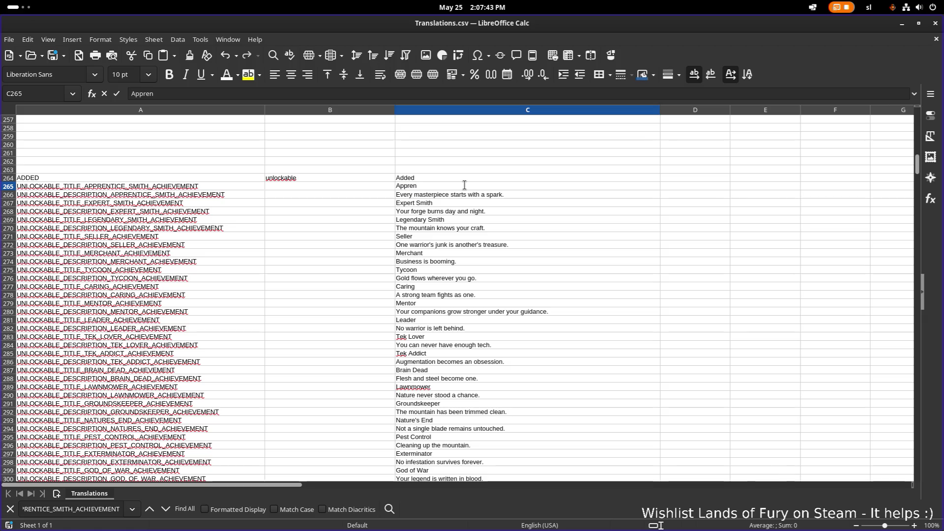
type("tice Smith")
key("Return")
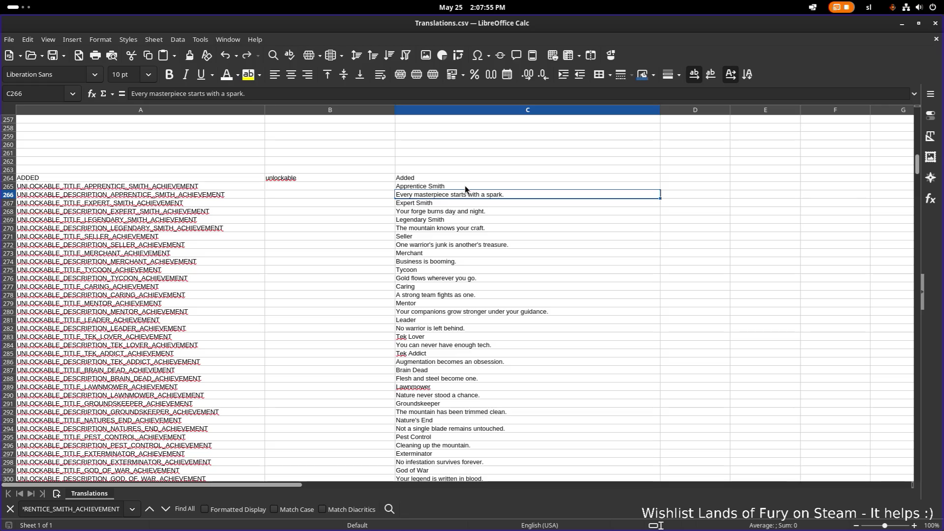
scroll(491, 199, "up", 1)
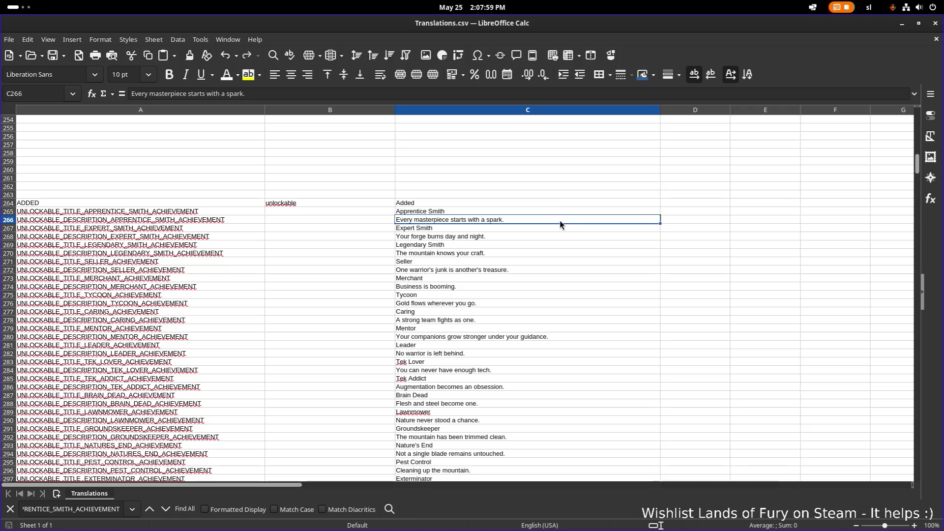
double_click(592, 217)
Append 'Craft 5 items to unlock it' to C266, then trim it to 'Craft 5 items.'.
type("C")
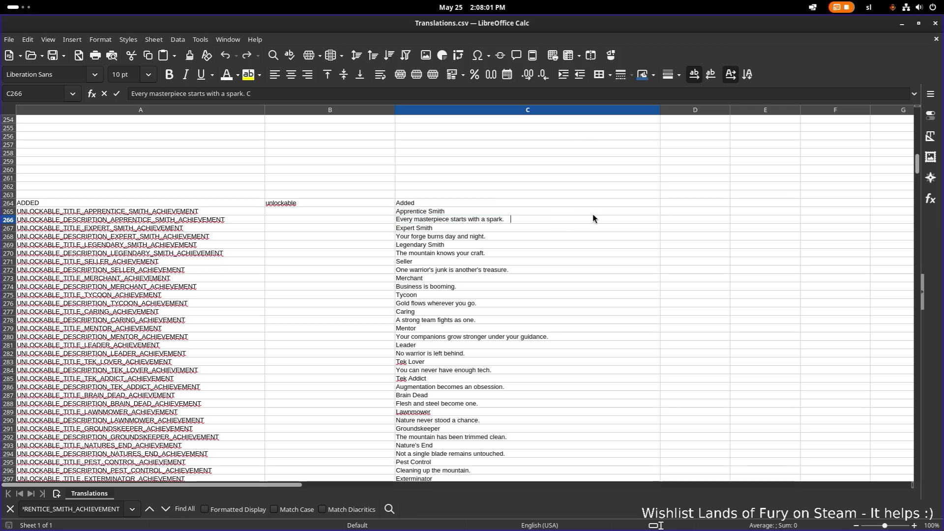
type("raft")
key("alt+Tab")
key("alt+Tab")
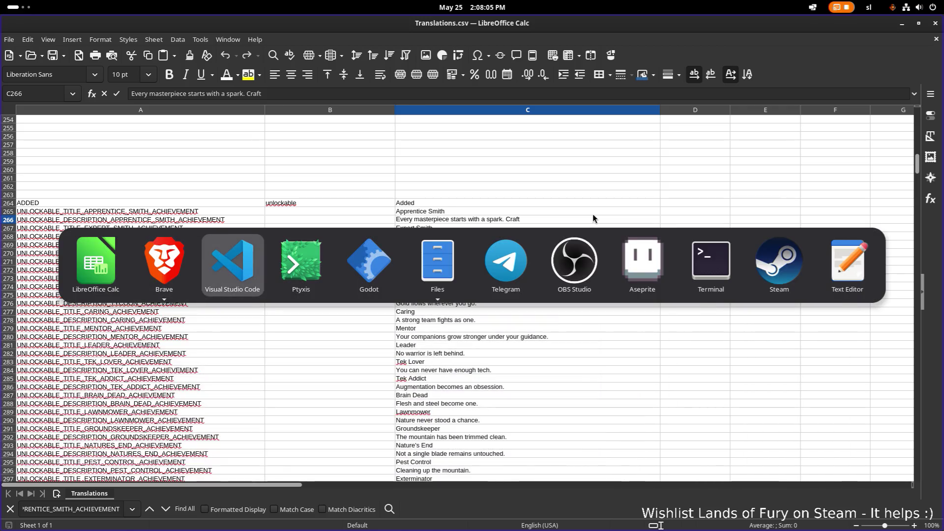
key("alt+Tab")
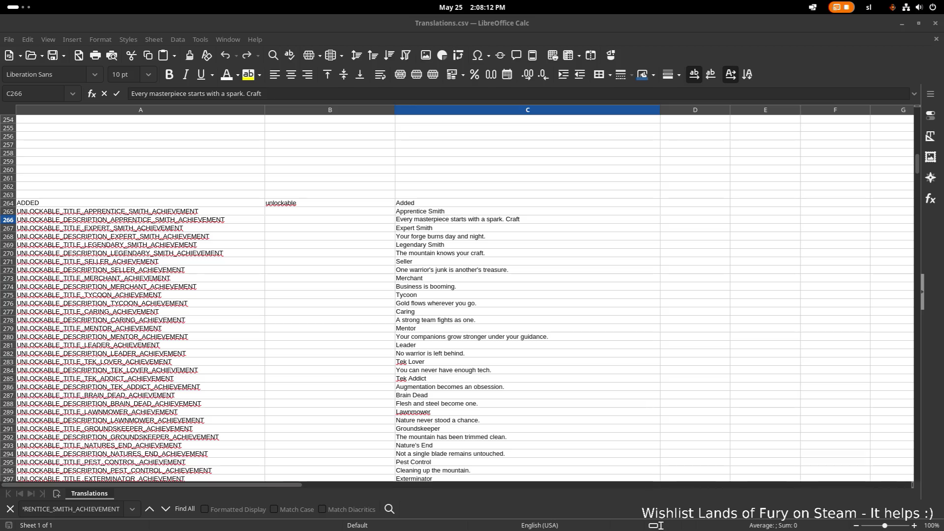
double_click(534, 219)
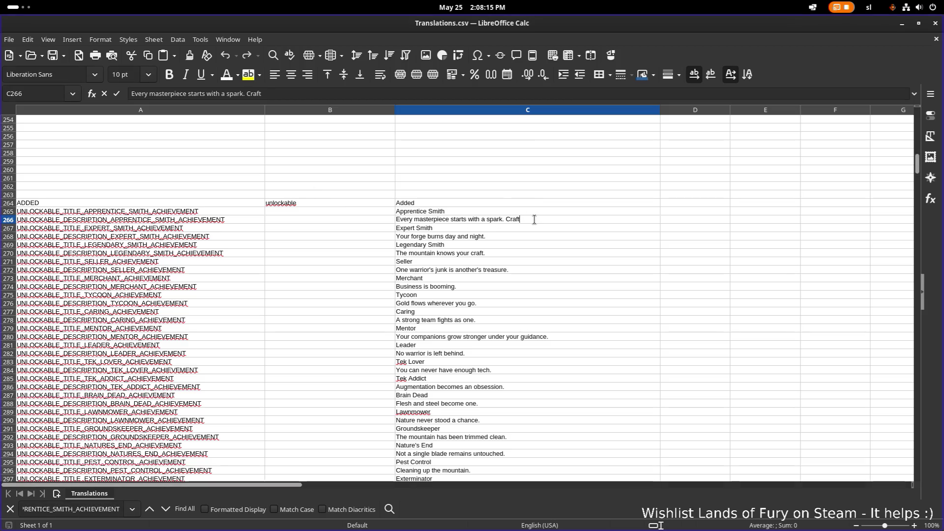
type("5items to unloc")
type("k it")
key("ctrl+Right")
key("ctrl+Right")
key("ctrl+Right")
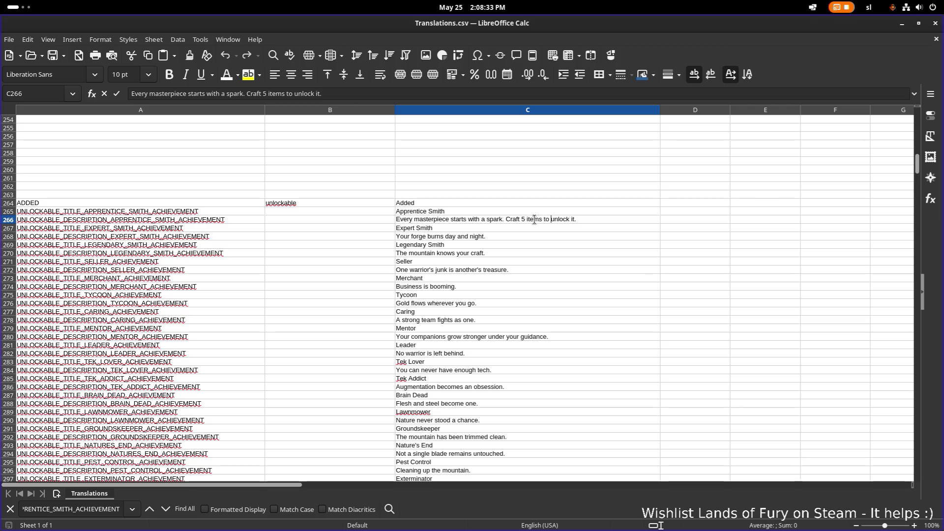
key("ctrl+shift+Left")
key("Right")
key("ctrl+Left")
key("ctrl+Delete")
key("ctrl+Delete")
key("ctrl+Delete")
key("BackSpace")
key("Return")
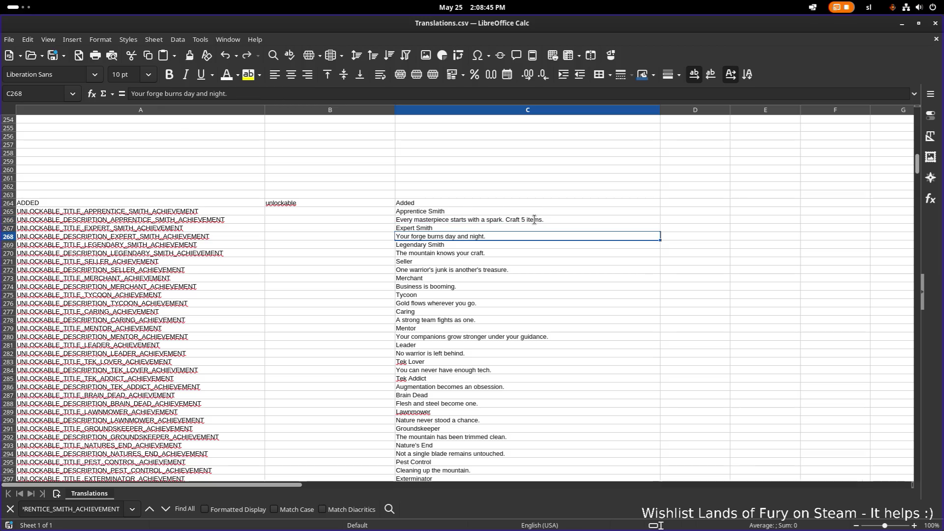
Append 'Craft 100 items.' to the Expert Smith description in C268.
double_click(501, 235)
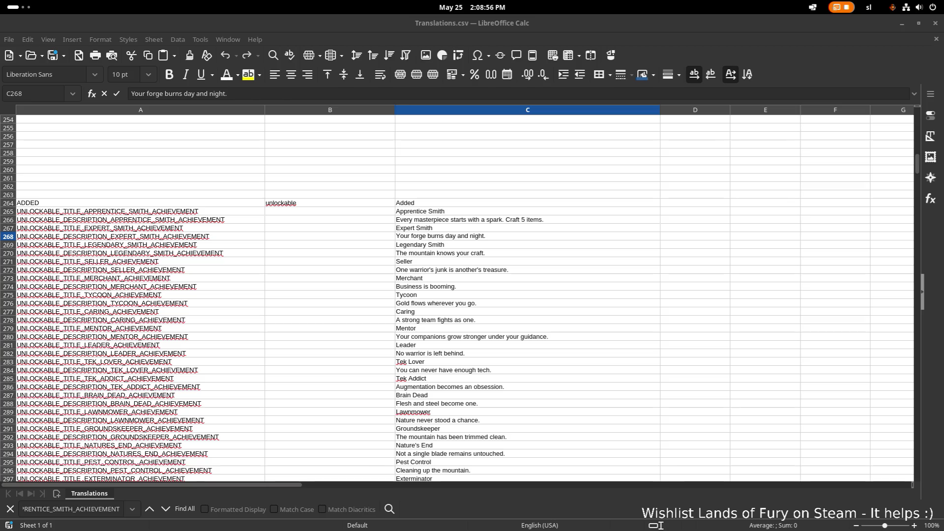
left_click(434, 227)
left_click(428, 236)
double_click(428, 236)
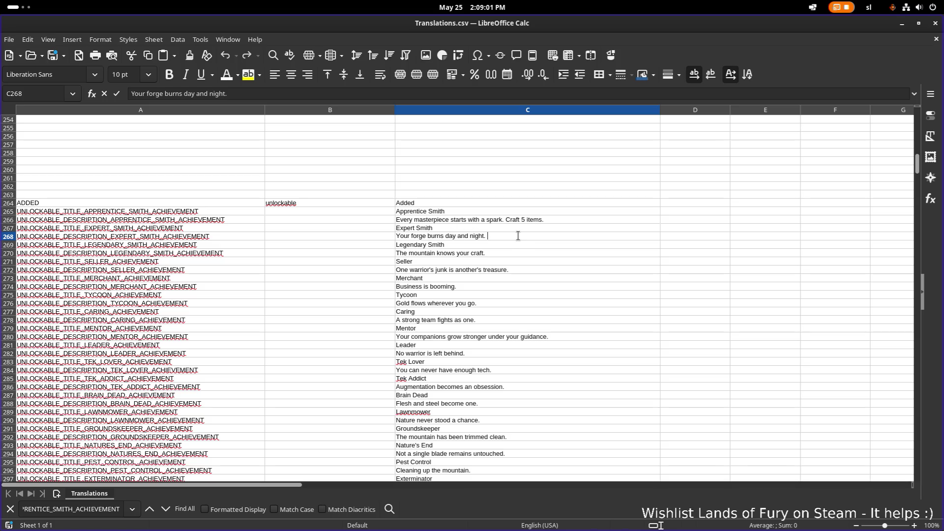
type("Craft ")
type("100 items.")
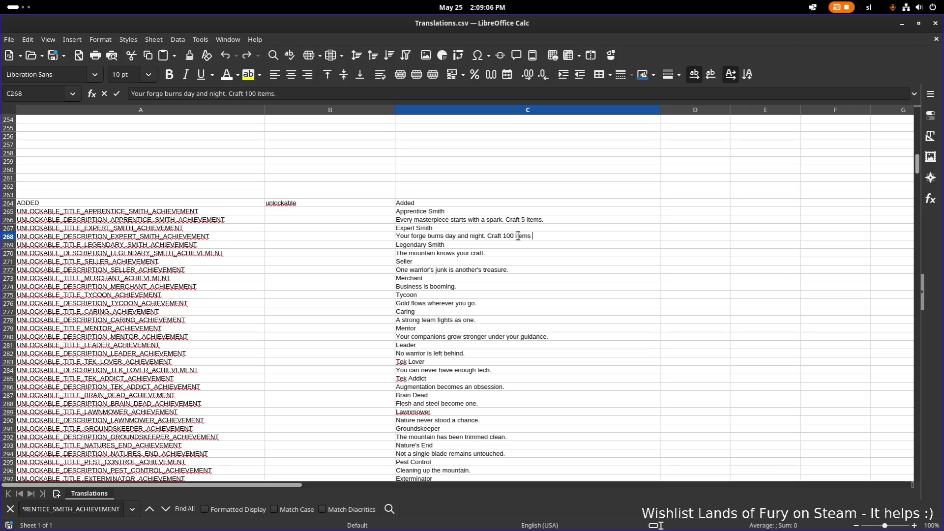
key("Return")
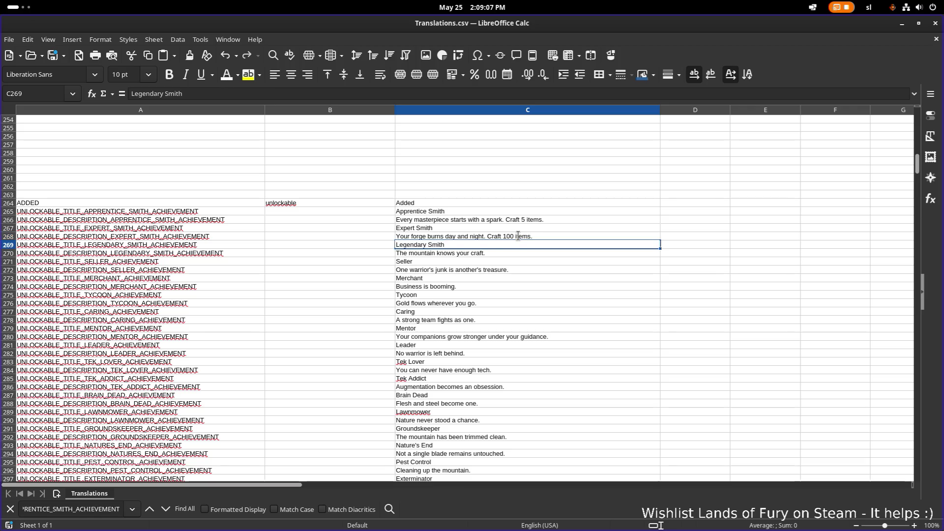
Append 'Craft 1000 items.' to the Legendary Smith description in C270.
double_click(494, 252)
type("Craft 1")
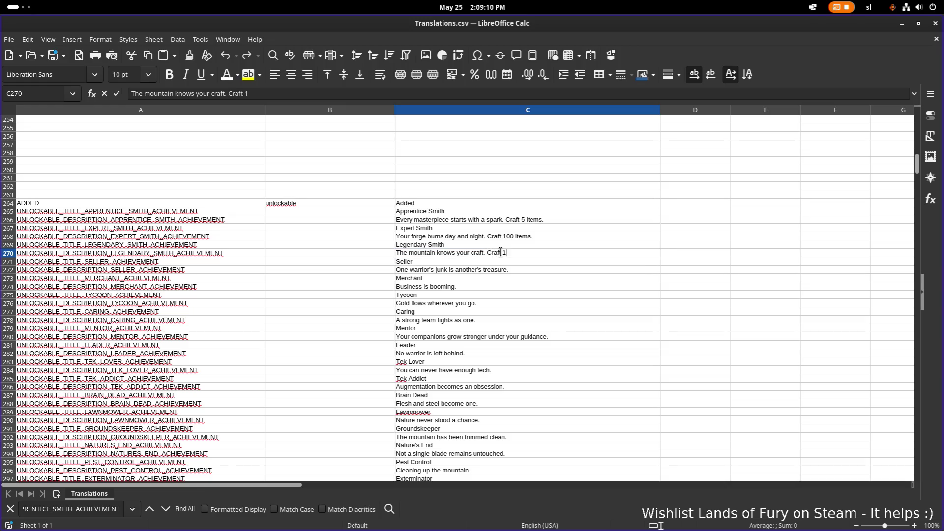
type("000 items")
type(".")
left_click(500, 252, "shift")
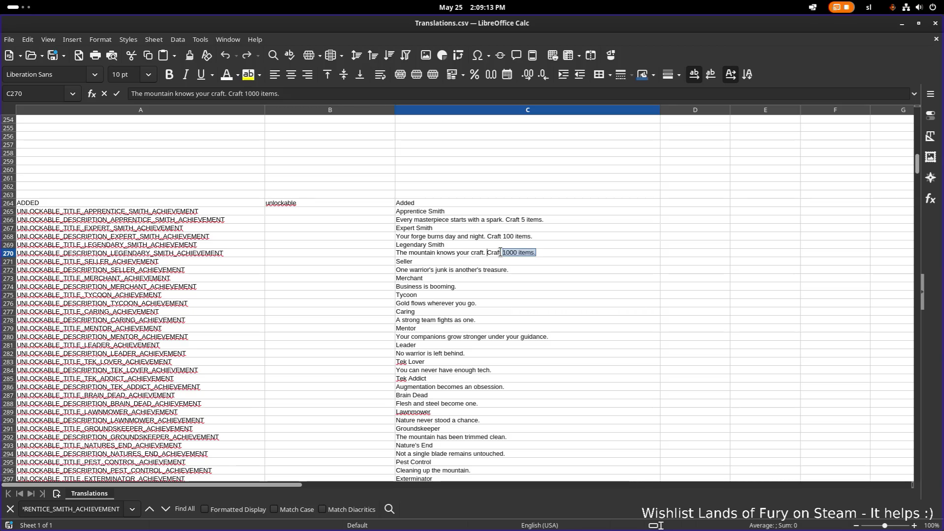
key("Return")
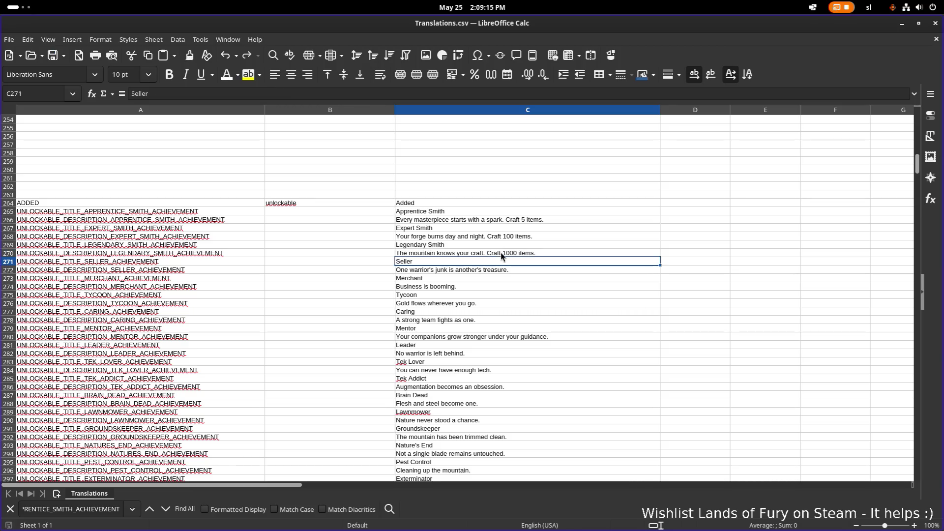
double_click(510, 267)
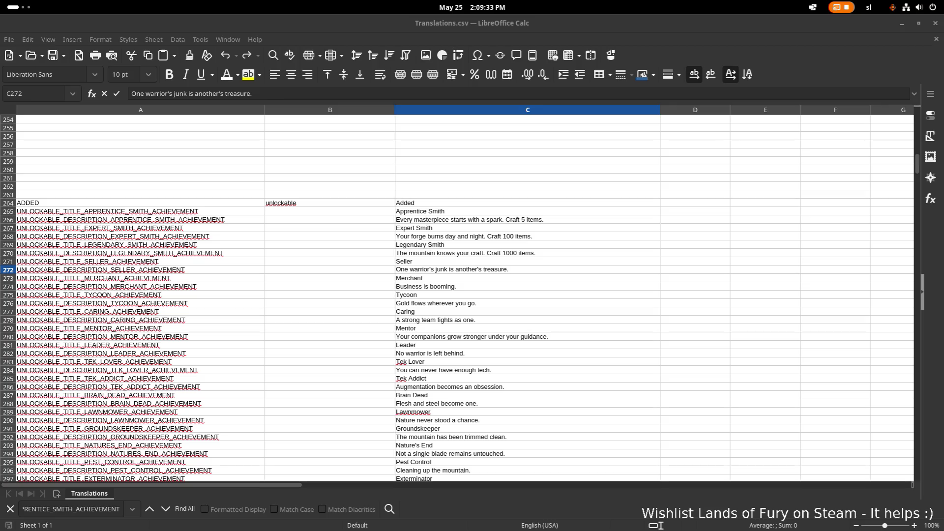
key("alt+Tab")
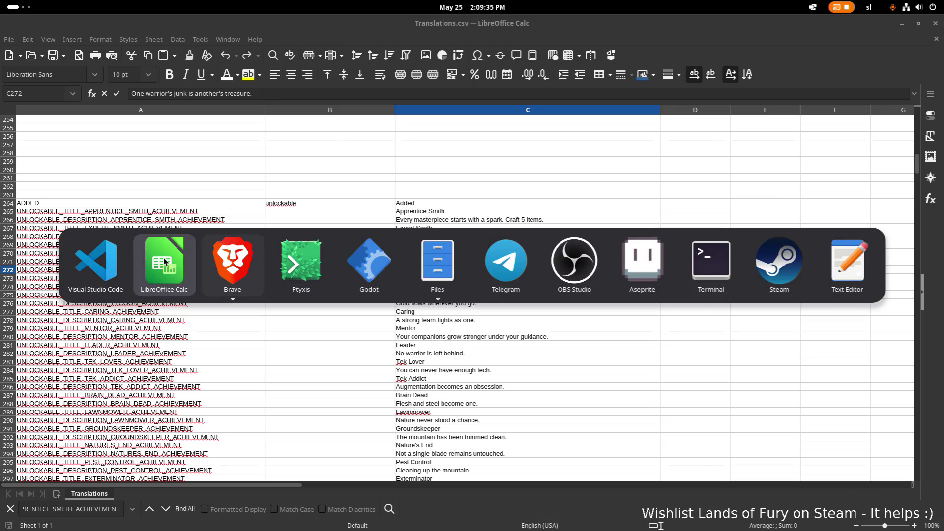
key("alt+Tab")
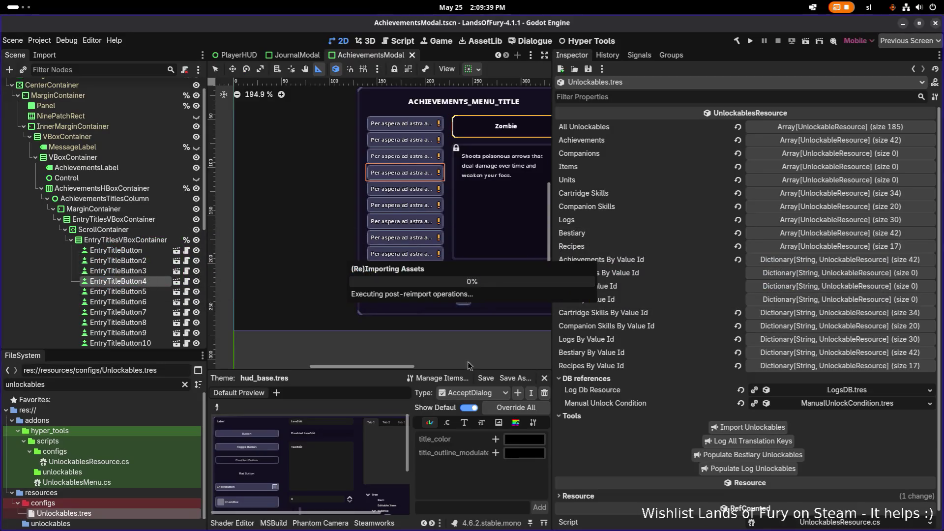
Filter Godot's FileSystem by 'seller' and open SellerAchievement.tres to read its TotalItemsSold ≥ 1.0 condition.
double_click(139, 387)
type("seller")
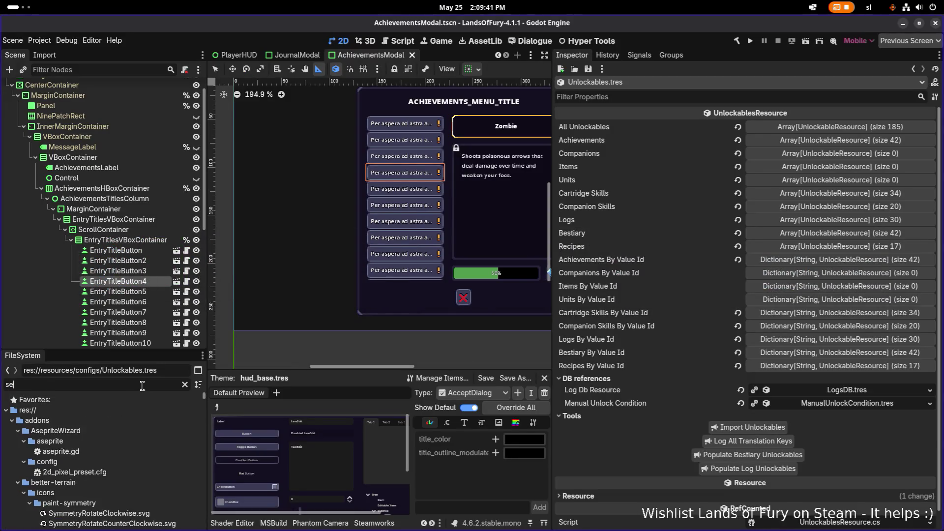
left_click(120, 463)
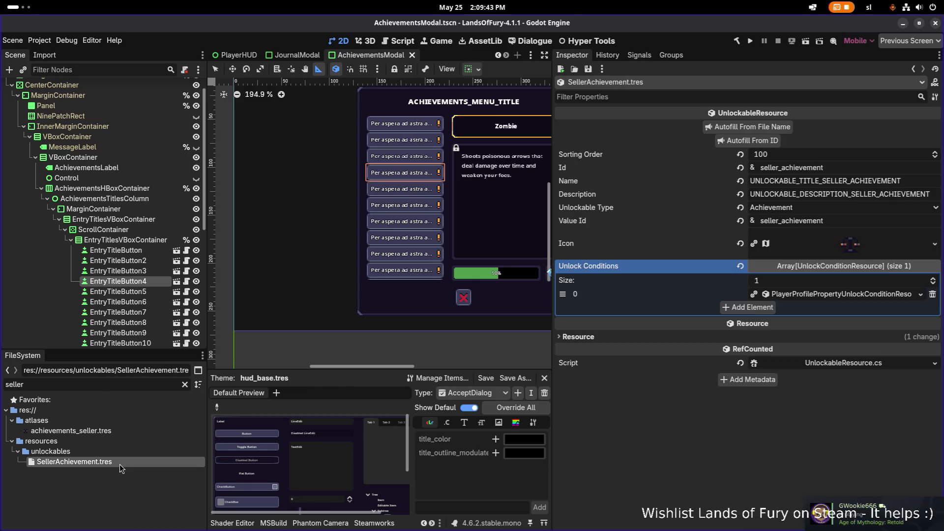
left_click(836, 295)
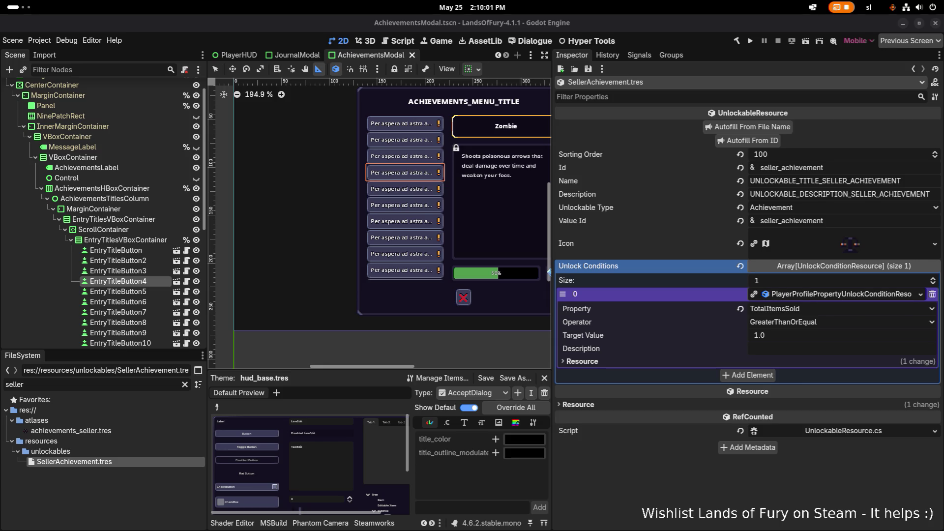
left_click(602, 85)
left_click(781, 308)
left_click(785, 311)
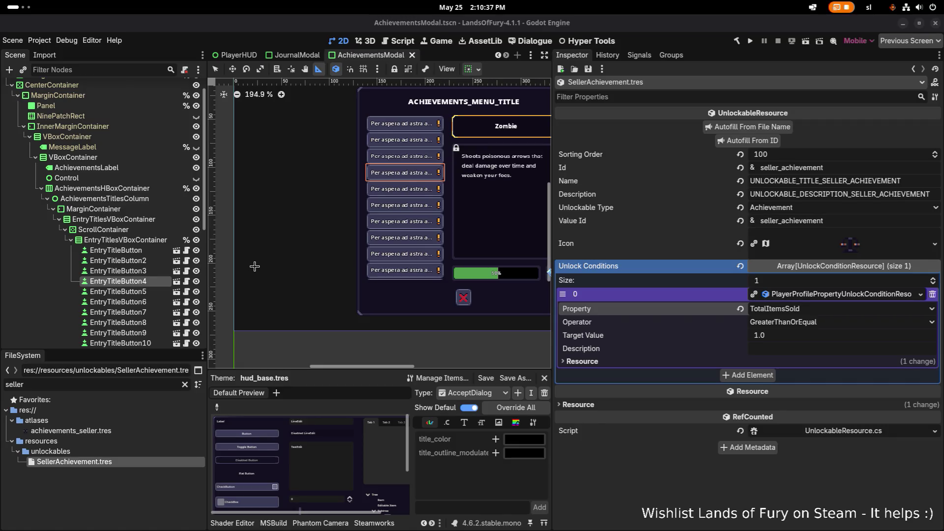
key("alt+Tab")
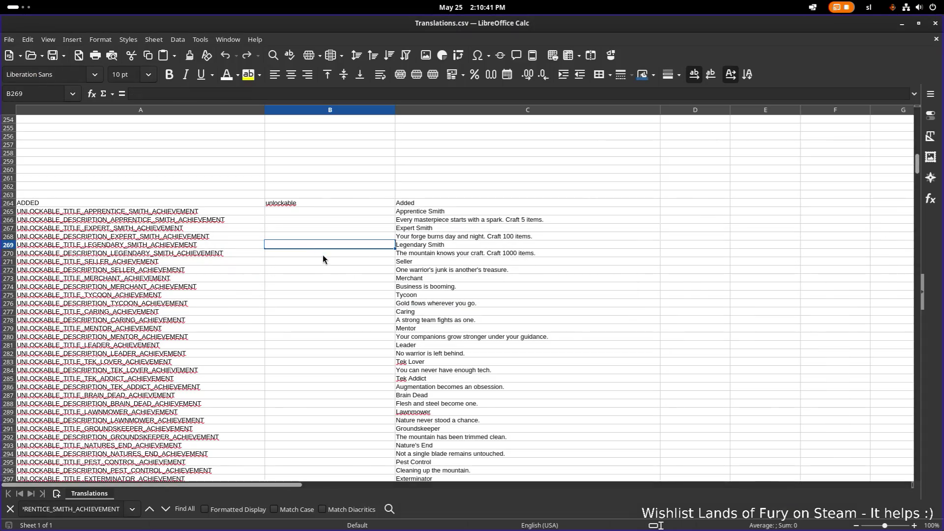
Append 'Sell 1 item.' to the Seller description in C272.
left_click(367, 262)
left_click(479, 287)
left_click(512, 270)
double_click(531, 268)
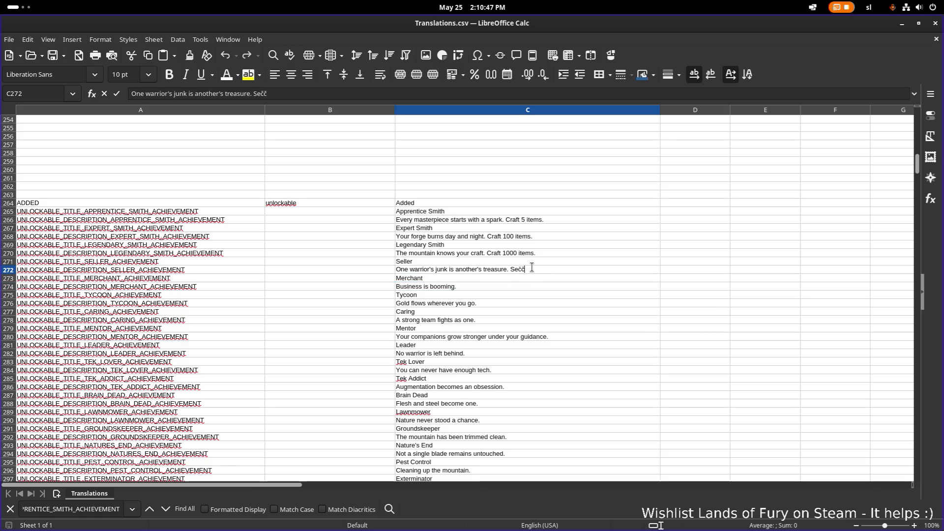
key("BackSpace")
key("BackSpace")
type("ll ")
type("1 item.")
key("Return")
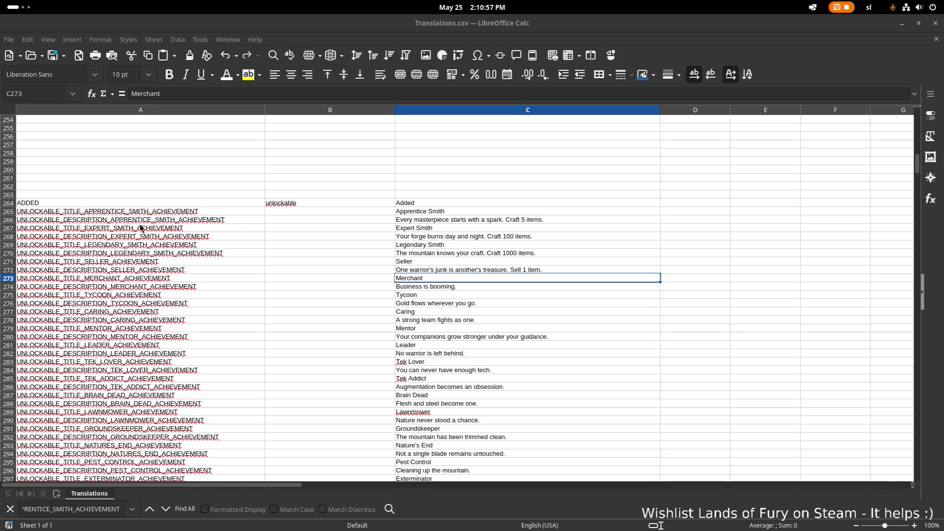
End the Merchant and Tycoon descriptions with 'Sell 25 items.' and 'Sell 100 items.'.
double_click(541, 280)
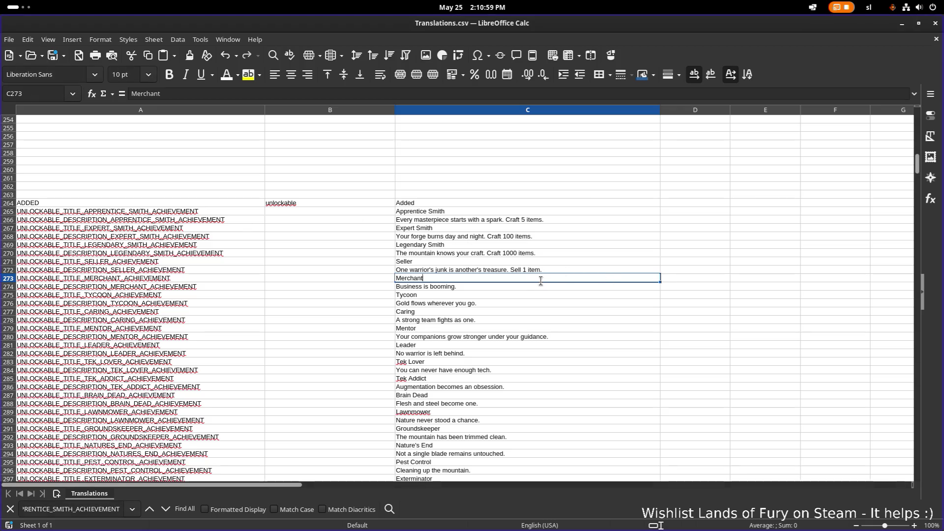
key("Return")
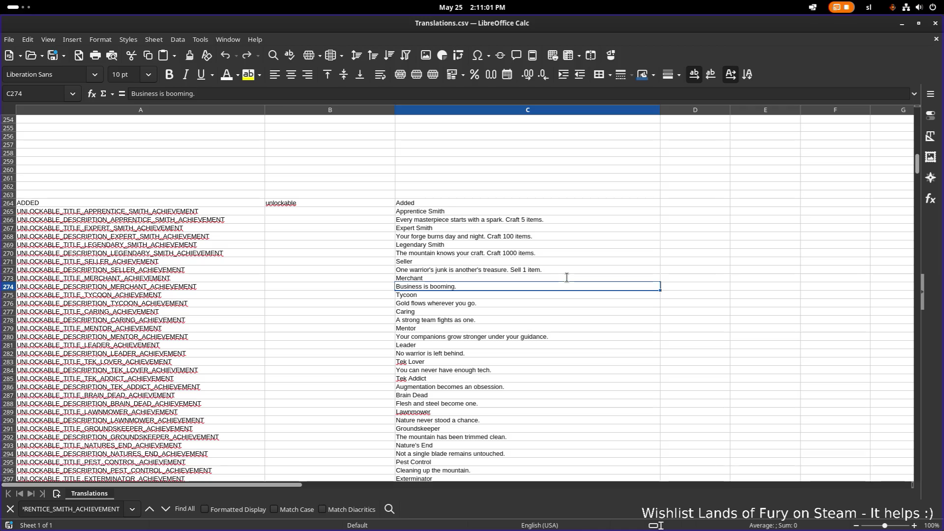
key("F2")
type(" S")
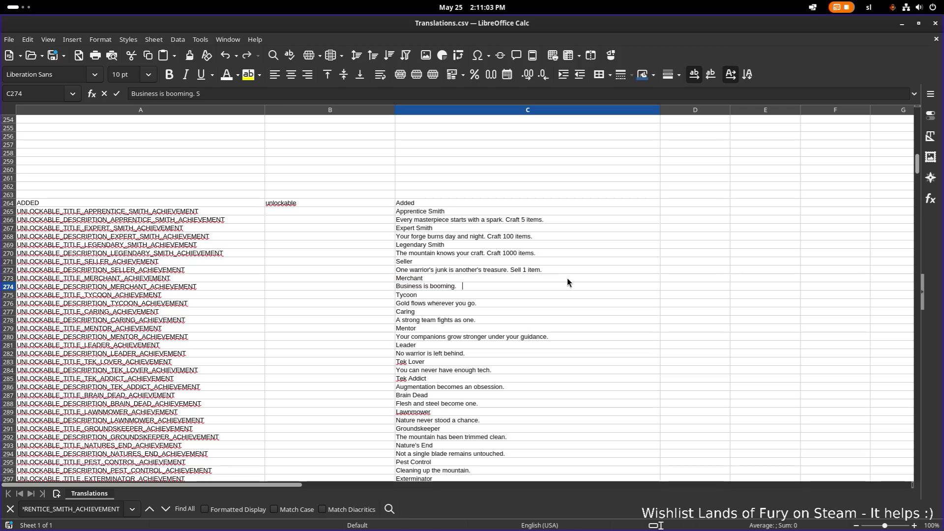
type("ell 25 item")
type("s.")
key("Return")
key("Return")
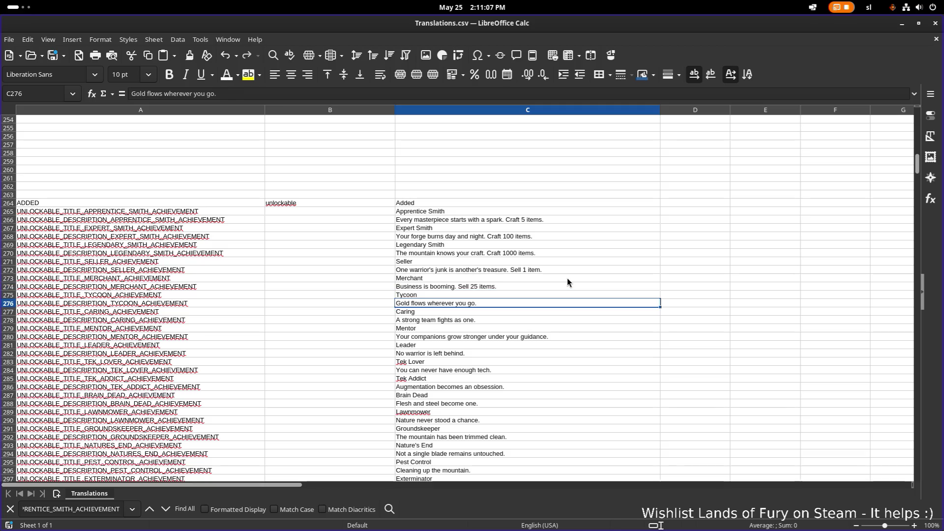
key("F2")
type(" Se")
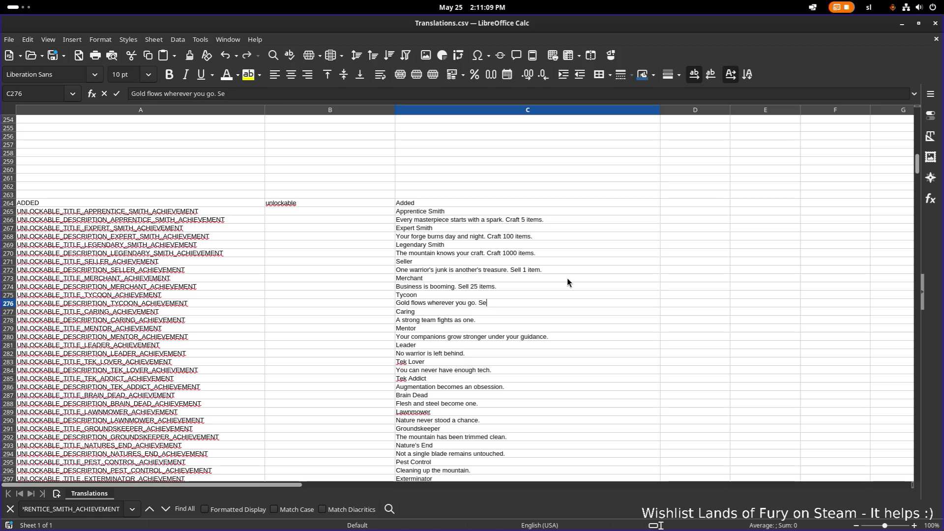
type("ll 100 items.")
key("Return")
scroll(567, 282, "down", 1)
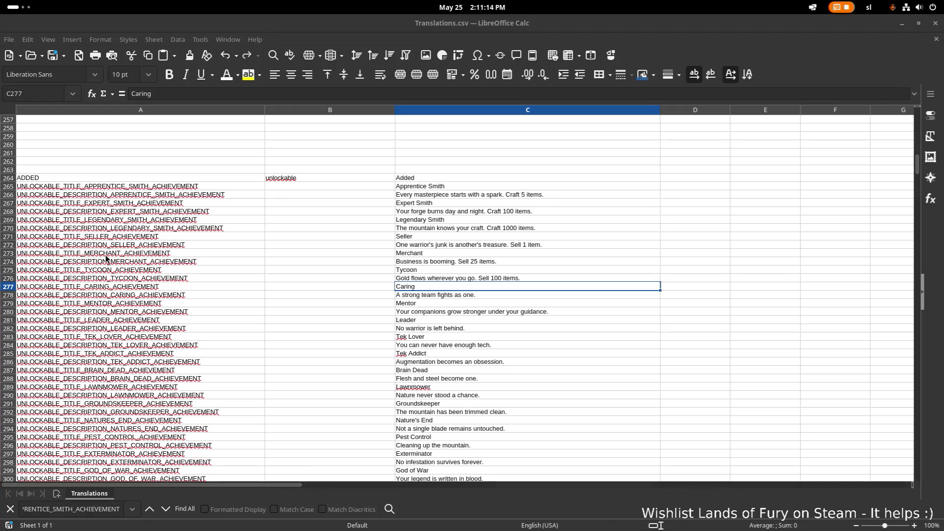
Rewrite the Caring description as 'A strong team fights as one. Buy one skill for your companion.'.
left_click(489, 303)
left_click(481, 297)
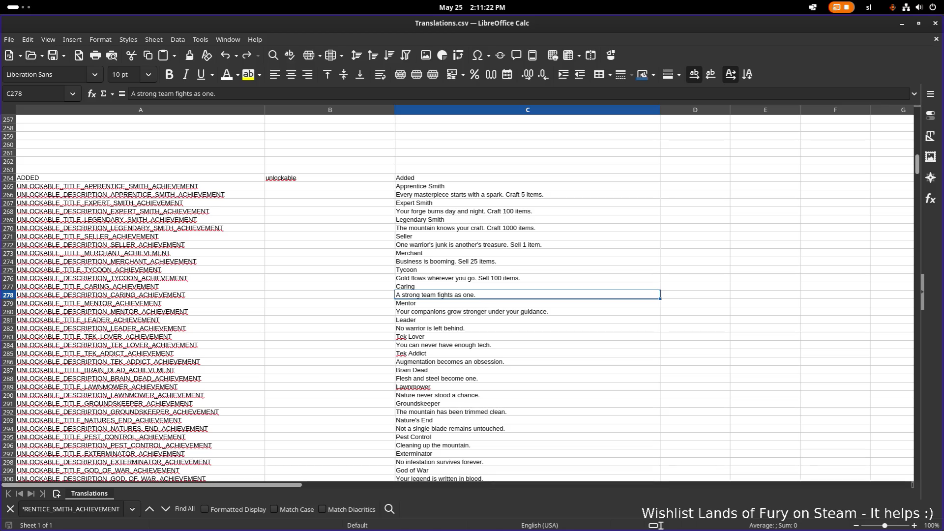
double_click(444, 298)
triple_click(464, 295)
type("B")
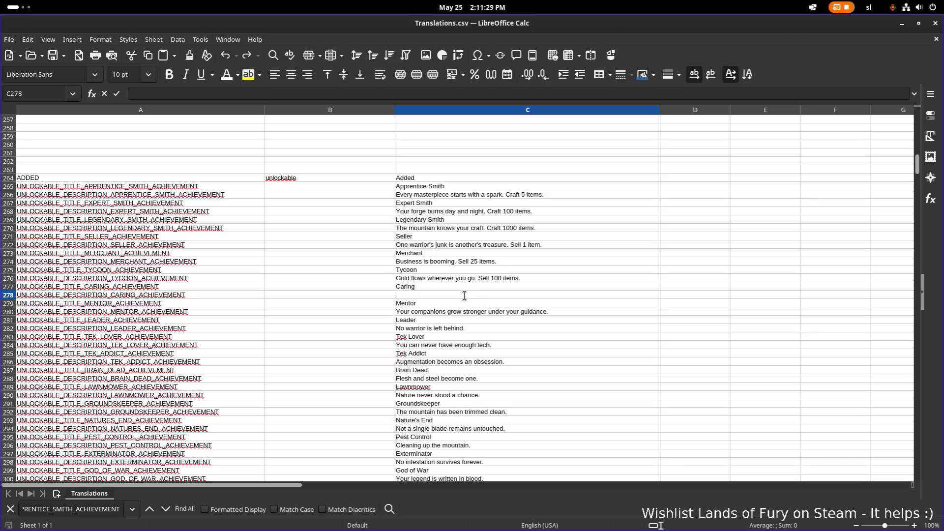
type("Unlock one skil")
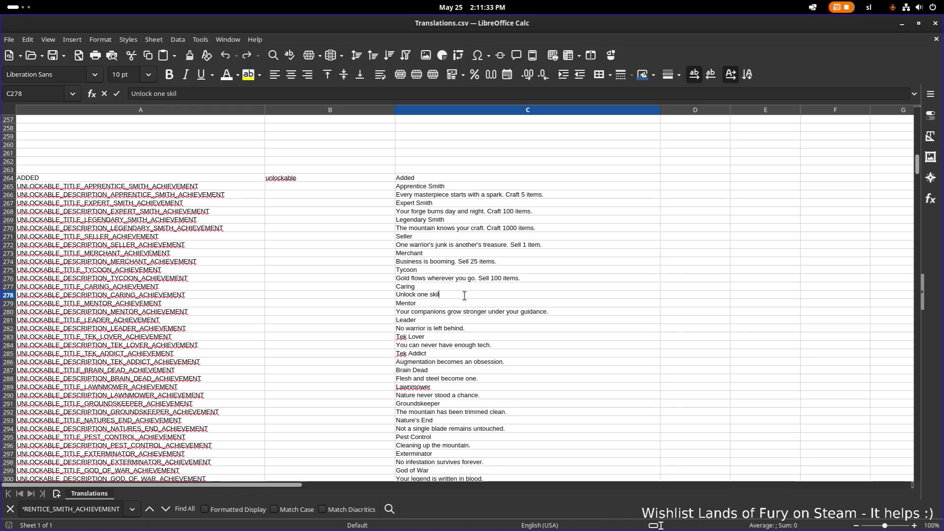
key("BackSpace")
key("BackSpace")
key("BackSpace")
key("BackSpace")
key("BackSpace")
type("Buy 1 ")
type("sk")
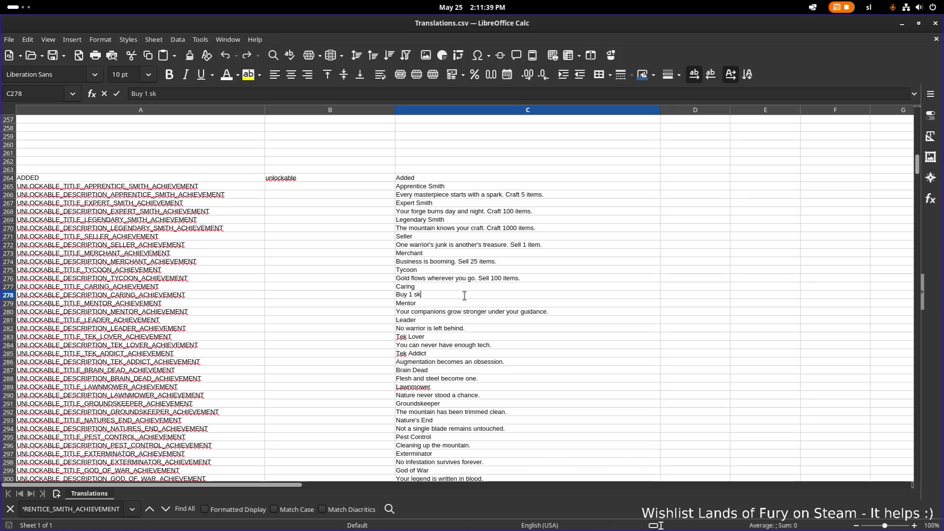
key("BackSpace")
key("BackSpace")
key("BackSpace")
type("A strong team fights as one.")
type(" Buy one skill ")
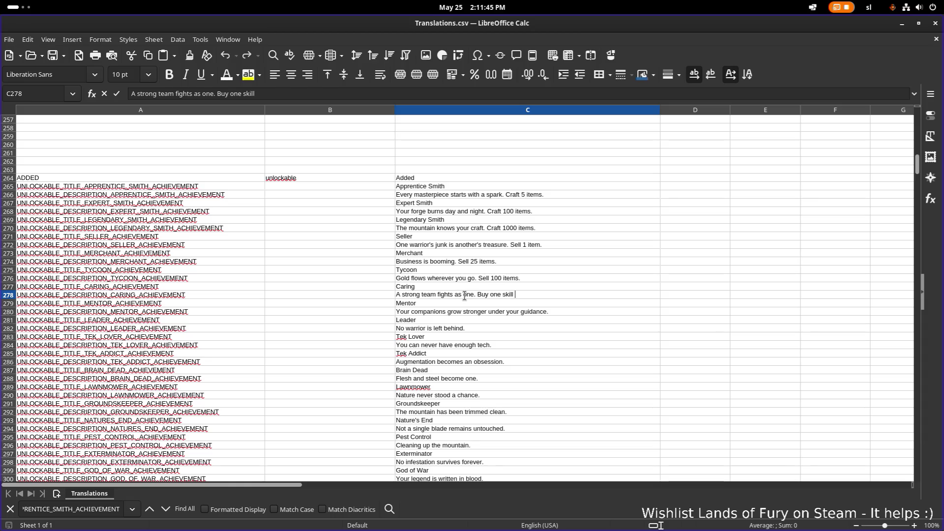
type("for your companion.")
key("Return")
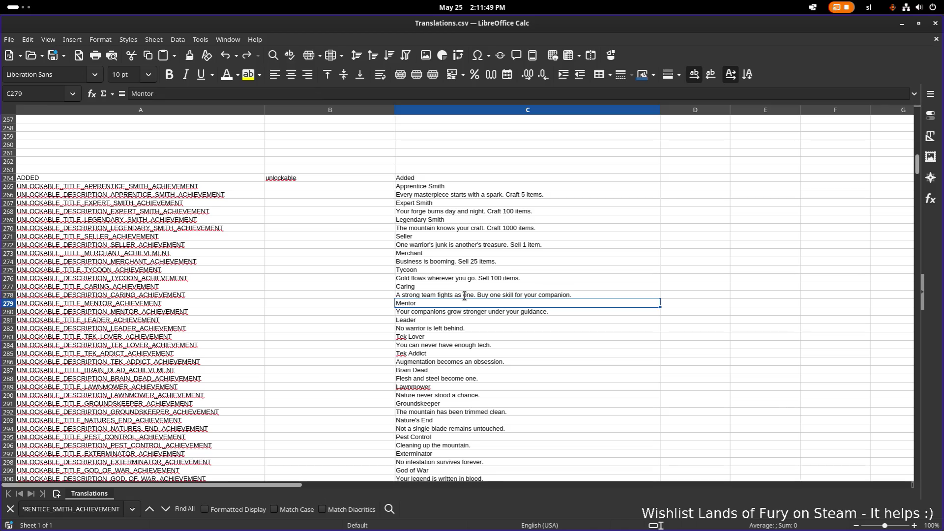
Change 'one' to '1' in the Caring description's skill count.
key("Down")
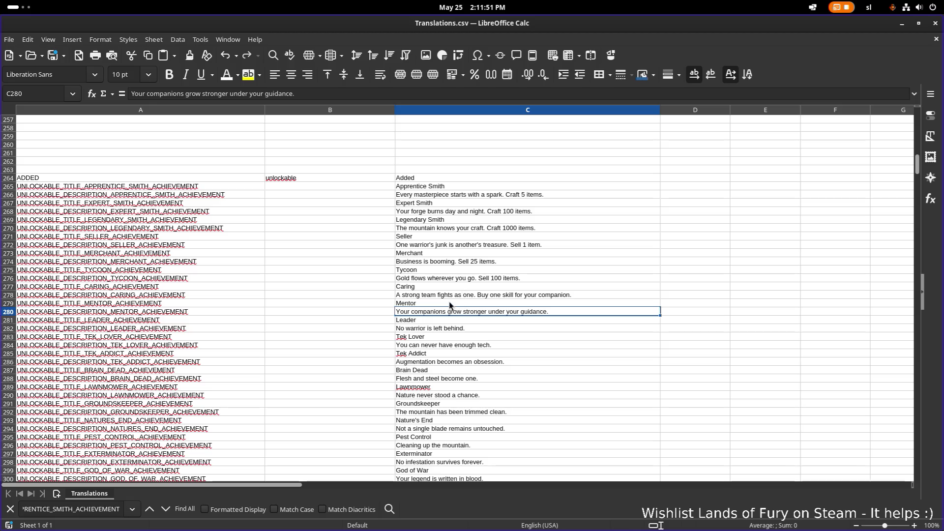
double_click(594, 307)
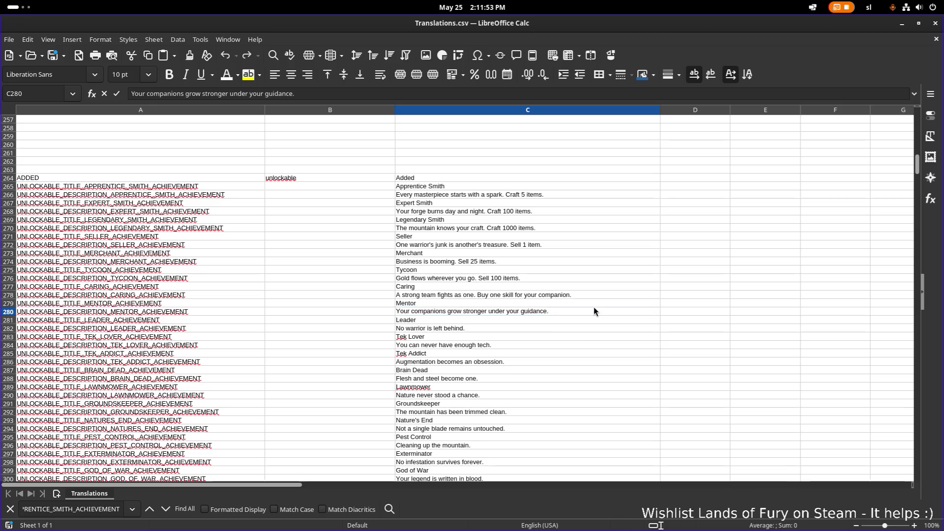
left_click(494, 294)
double_click(495, 294)
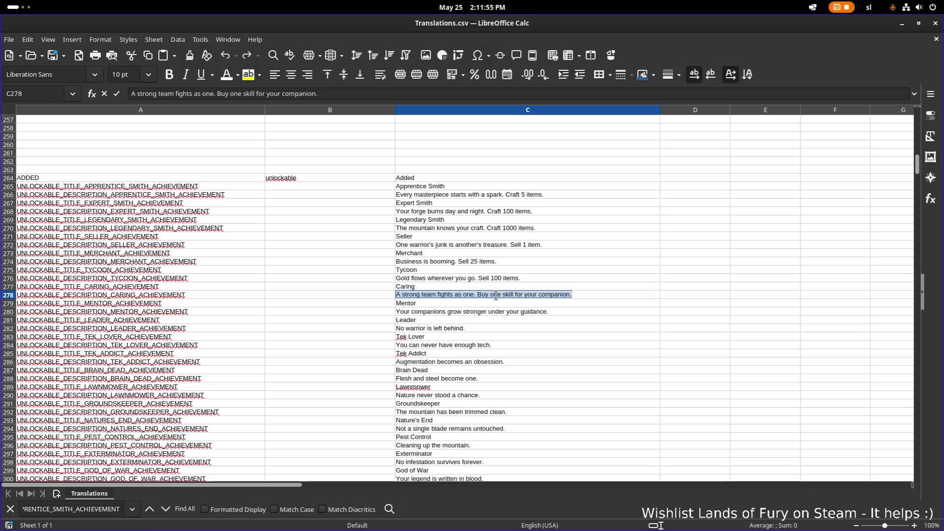
double_click(497, 295)
type("1")
Append 'Buy 5 skills for your companions' to the Mentor description and copy that sentence.
double_click(565, 311)
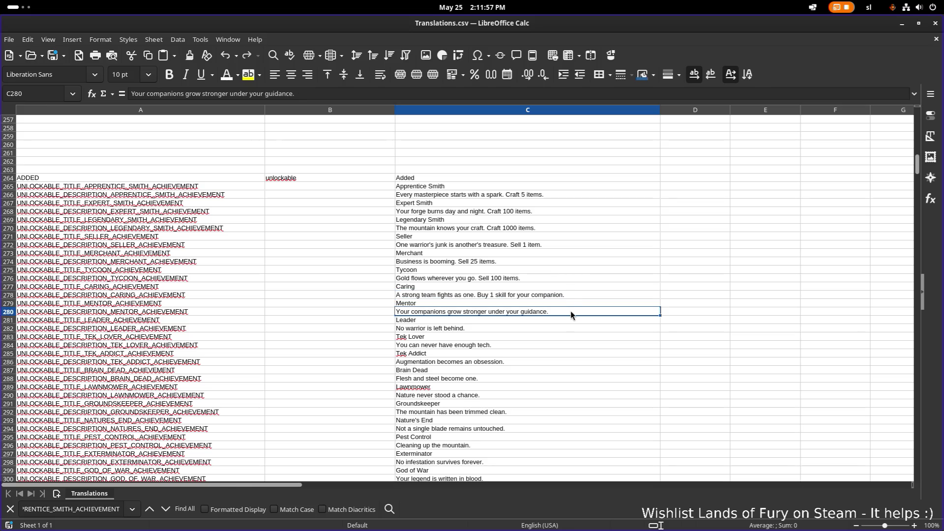
type(" Bu")
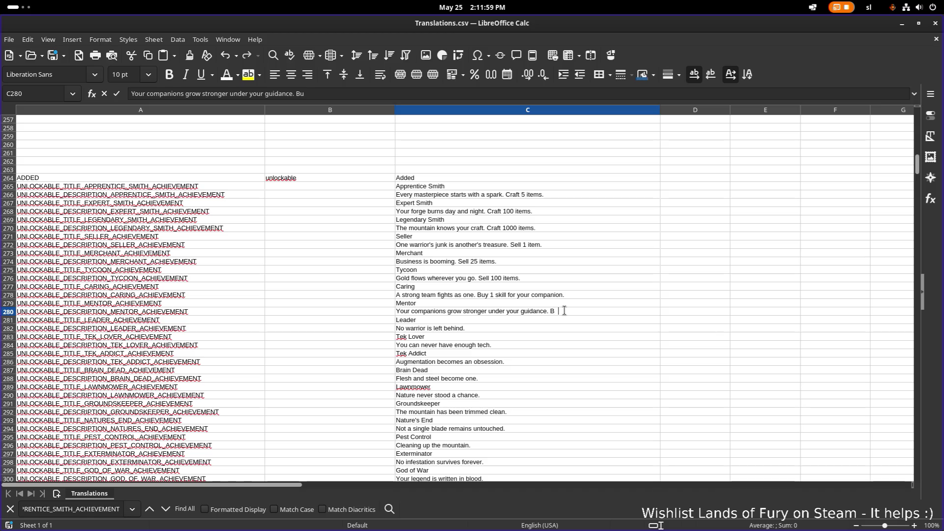
type("y 5 skills for ")
type("your companions")
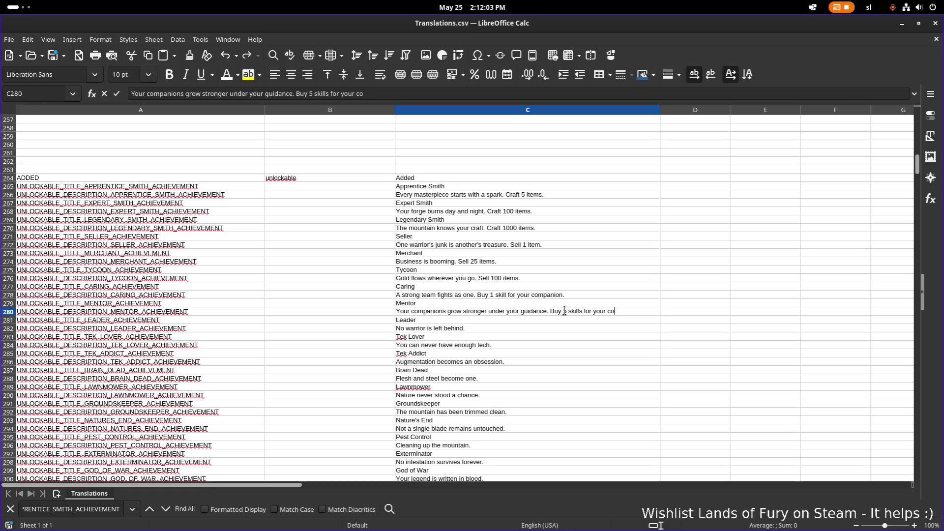
key("Return")
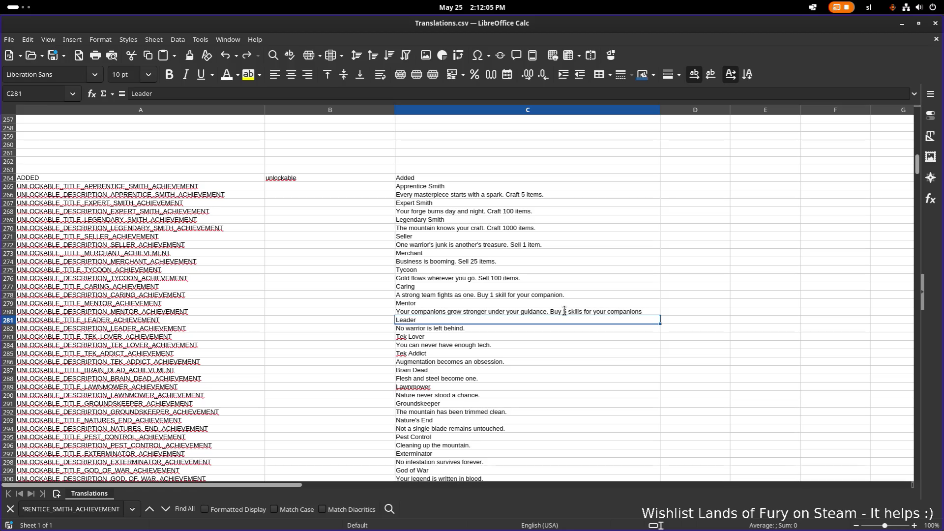
left_click(538, 330)
double_click(578, 313)
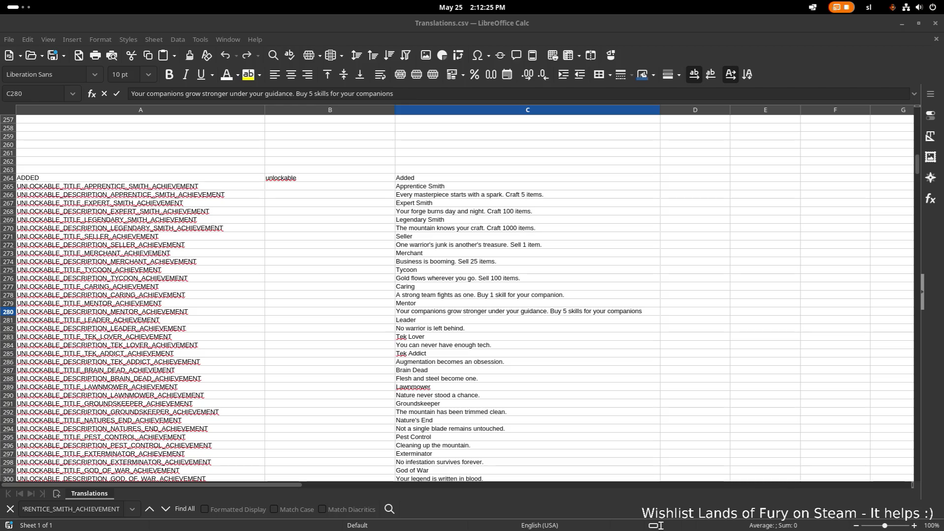
left_click(545, 320)
left_click(541, 326)
double_click(647, 310)
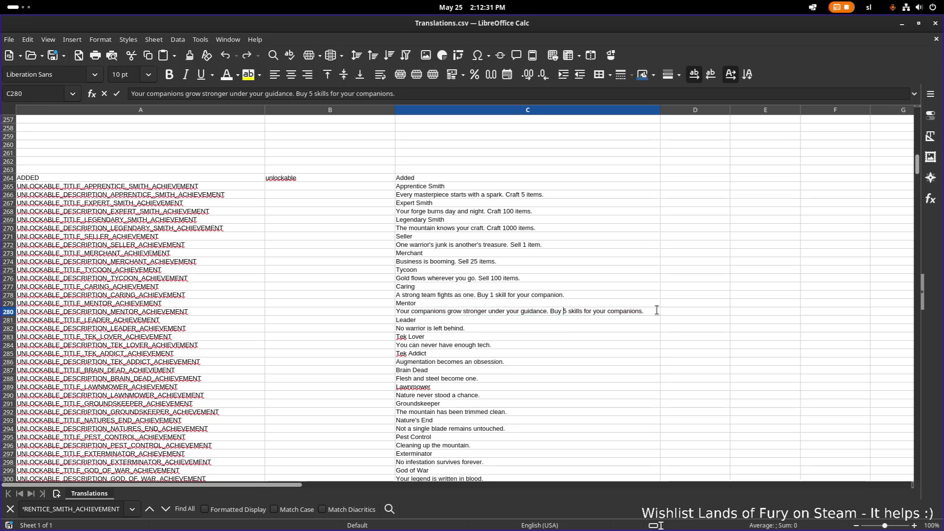
triple_click(656, 310)
key("ctrl+c")
Paste the skills sentence into the Leader description with the count changed to 20.
scroll(469, 314, "down", 1)
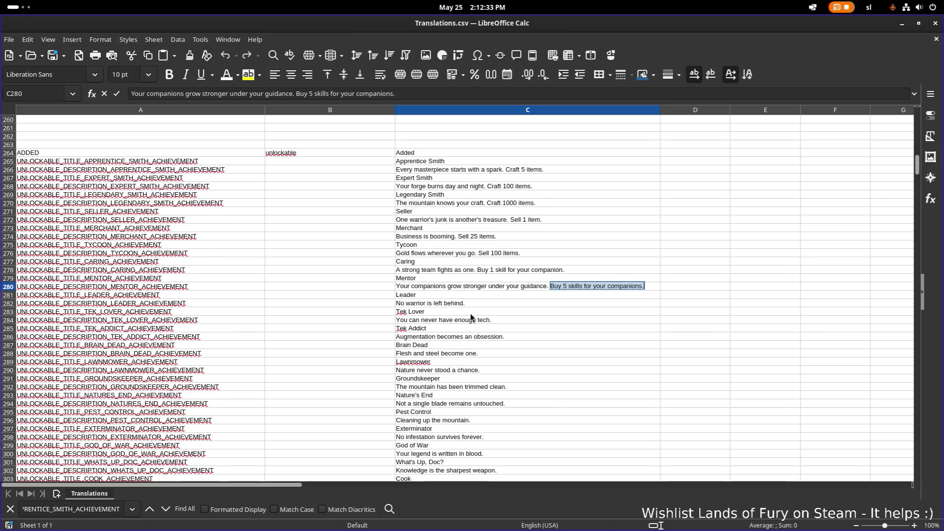
left_click(506, 302)
double_click(505, 302)
key("ctrl+v")
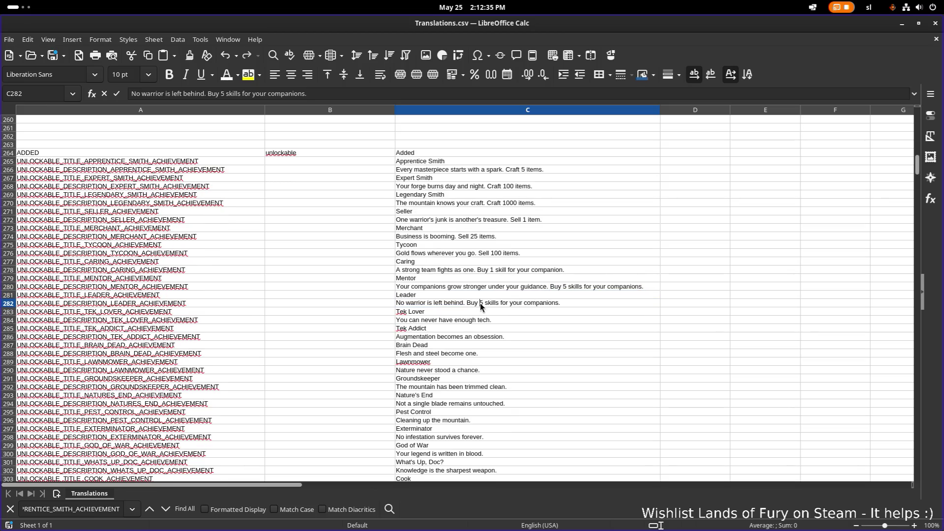
key("Delete")
type("20")
key("Return")
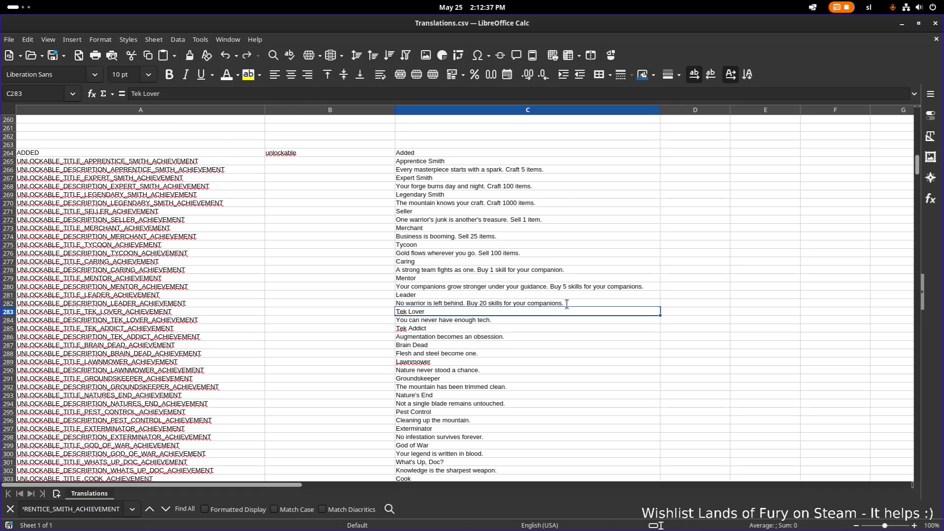
Append 'Buy 1 cartridge.' to the Tek Lover description in C284.
left_click(546, 317)
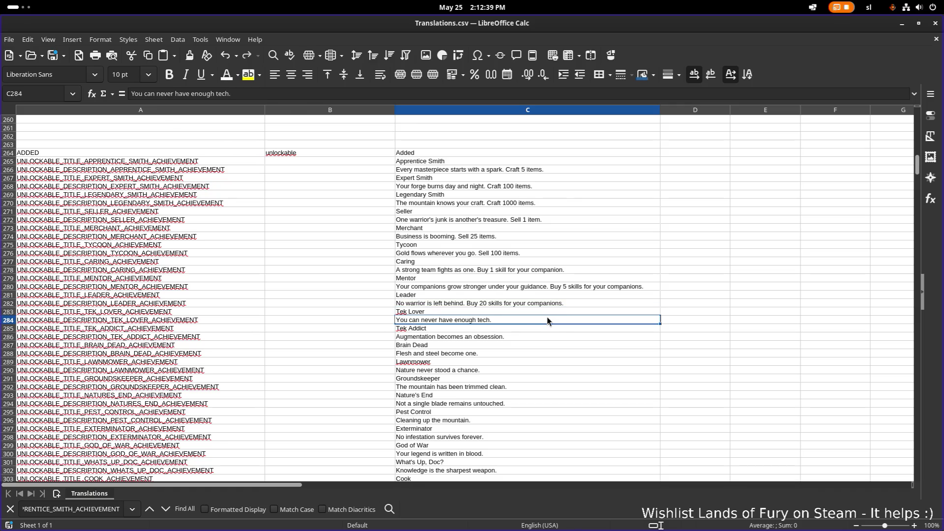
double_click(520, 319)
type("B")
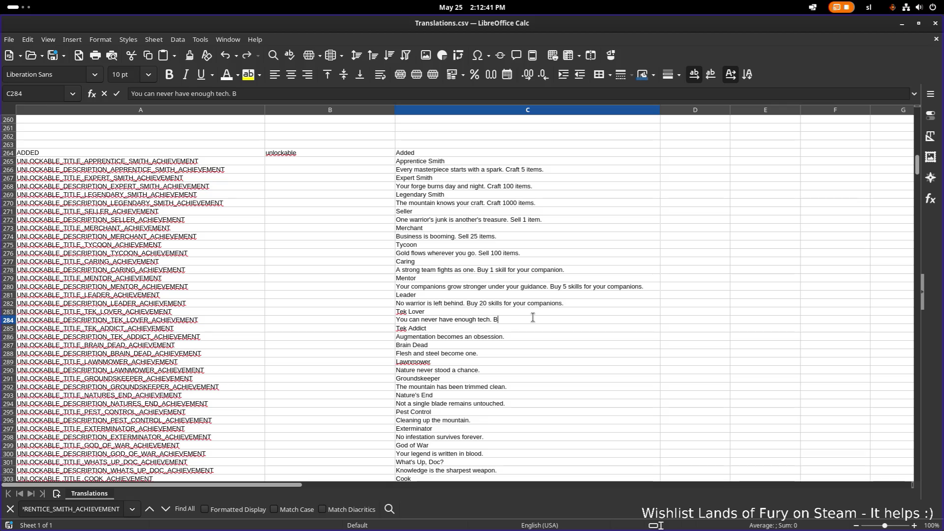
type("uy 1 cart")
type("ridge.")
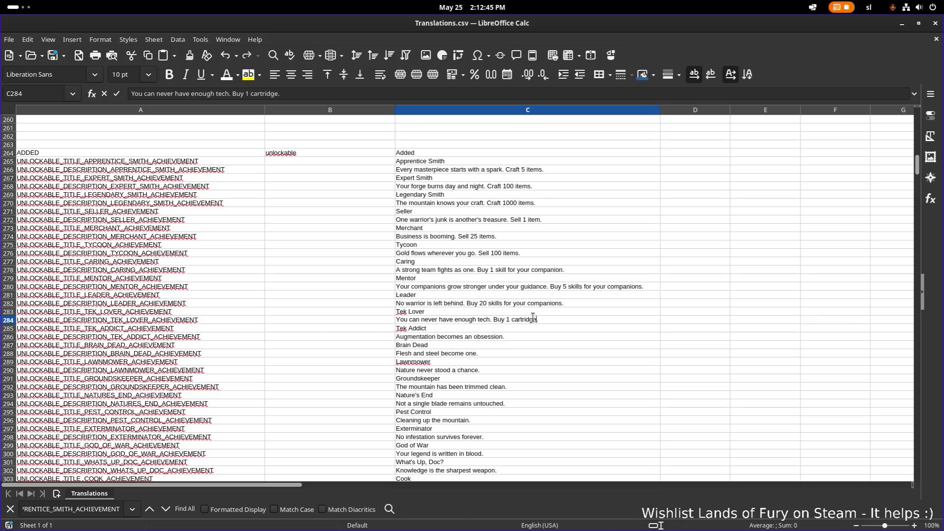
key("ctrl+shift+Left")
key("ctrl+shift+Left")
key("ctrl+shift+Left")
key("ctrl+c")
left_click(527, 330)
Add the cartridge sentence to the Tek Addict description with the count set to 10.
left_click(526, 335)
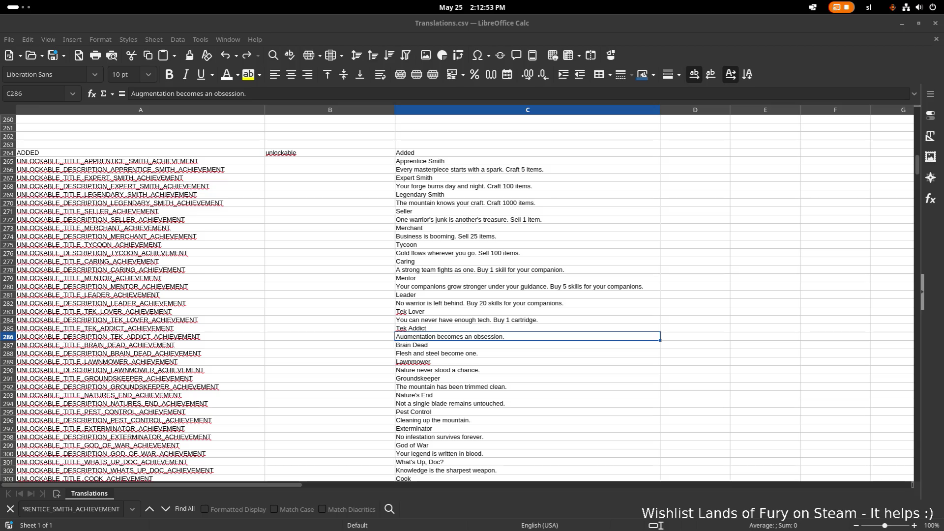
double_click(540, 335)
type("Buy 1 cartridge.")
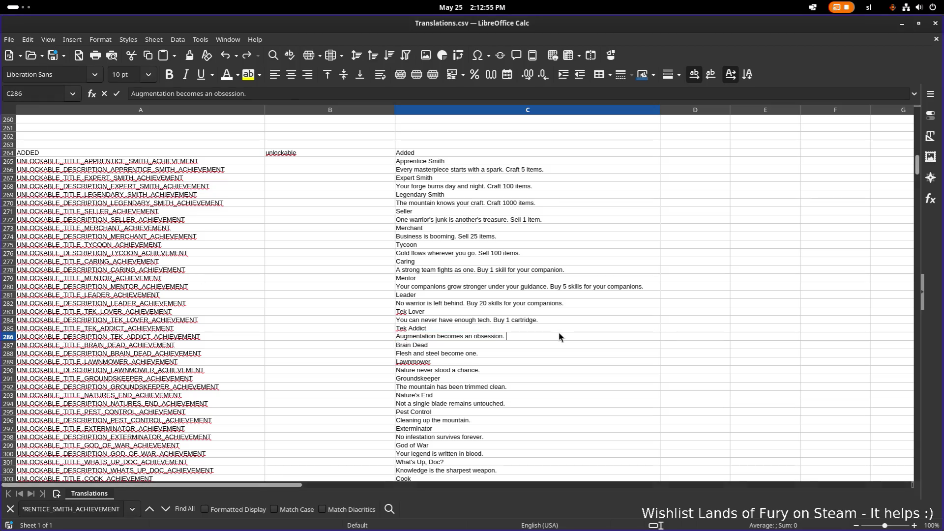
triple_click(523, 335)
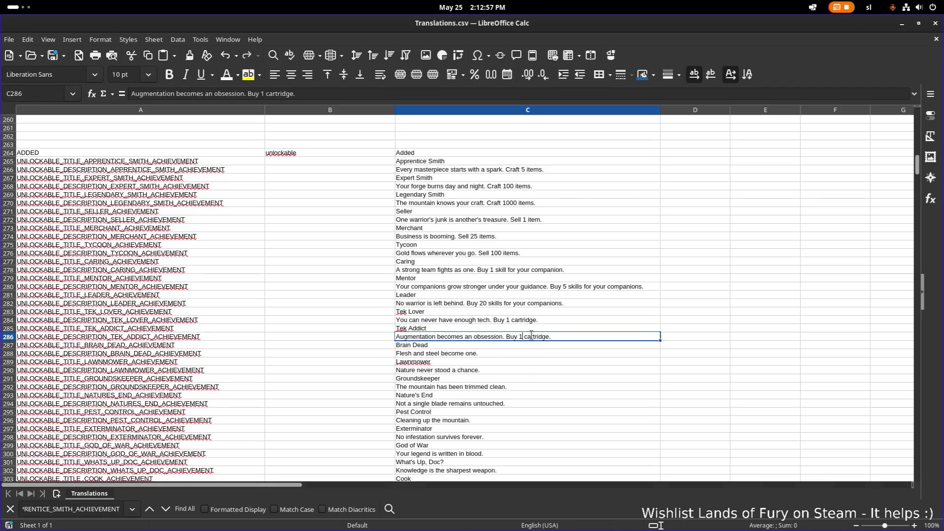
left_click(531, 335)
type("0")
key("Return")
End the Brain Dead description with 'Buy 16 cartridges.'.
double_click(502, 351)
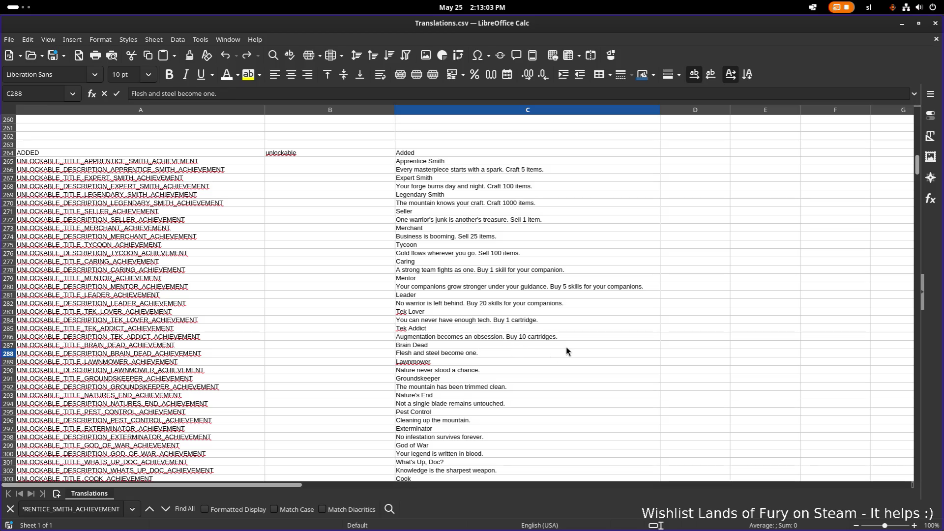
key("ctrl+v")
key("Left")
key("Left")
key("Left")
key("Left")
type("6")
key("Right")
key("Right")
key("Right")
type("s")
key("Return")
left_click(508, 370)
double_click(507, 369)
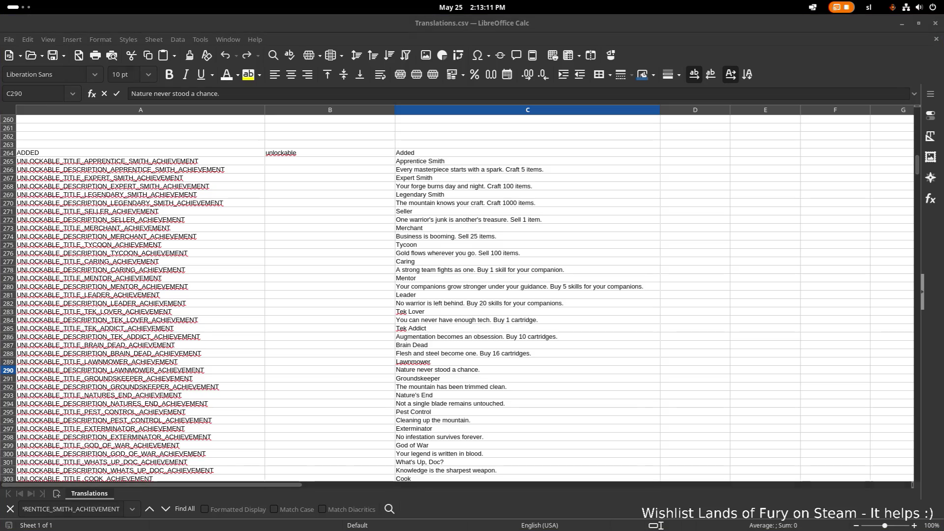
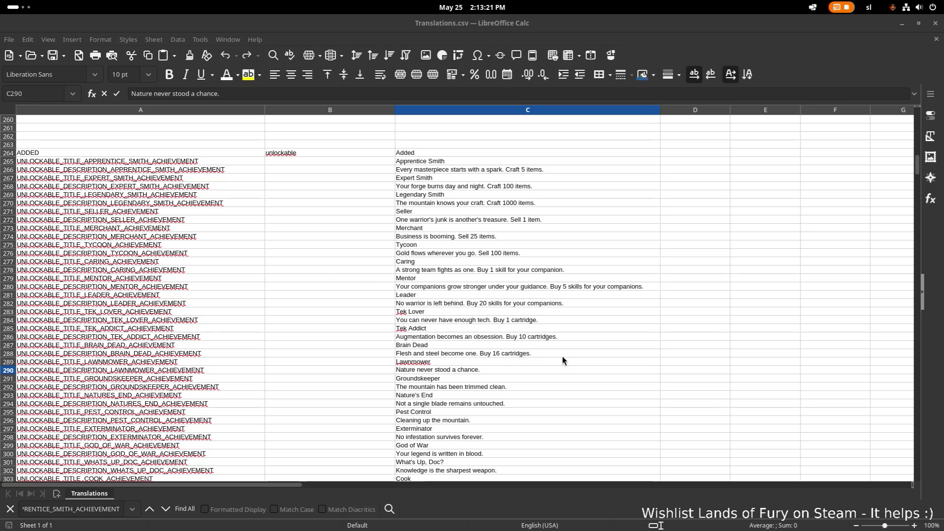
Append 'Cut 100 blades of grass in challenge rooms.' to the Lawnmower description in C290.
left_click(514, 372)
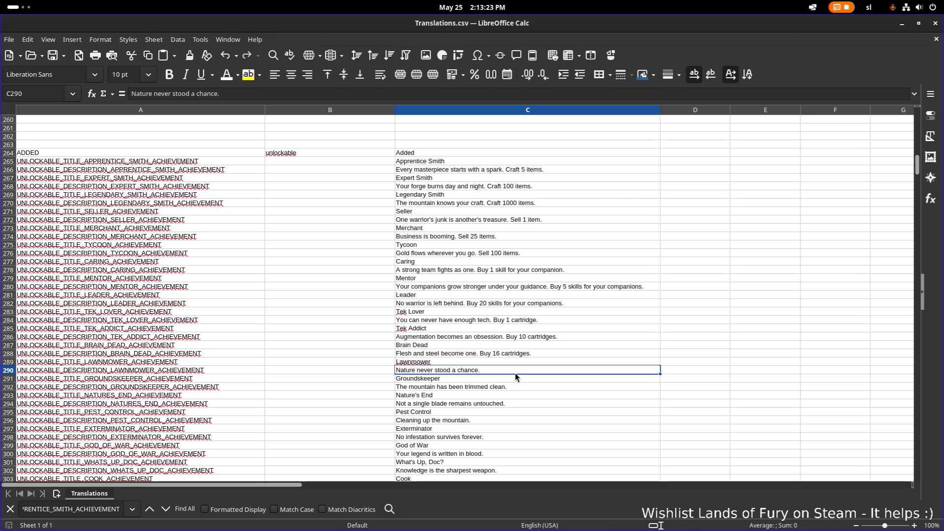
key("F2")
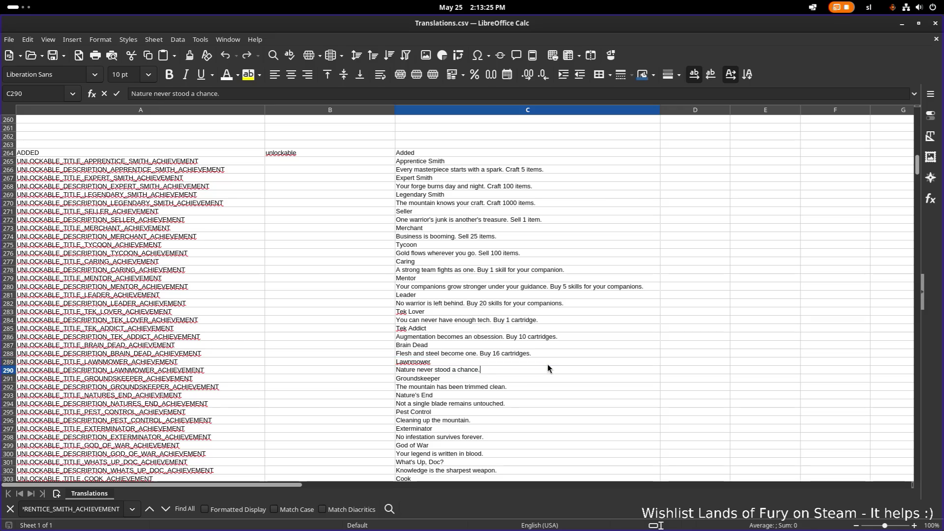
type(" Cut 100 blades of ")
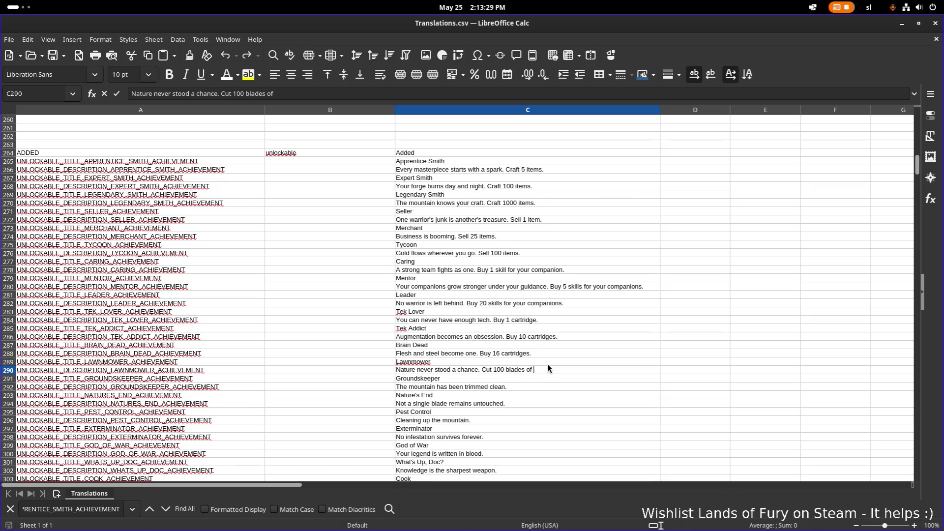
type("grass in challenge rooms.")
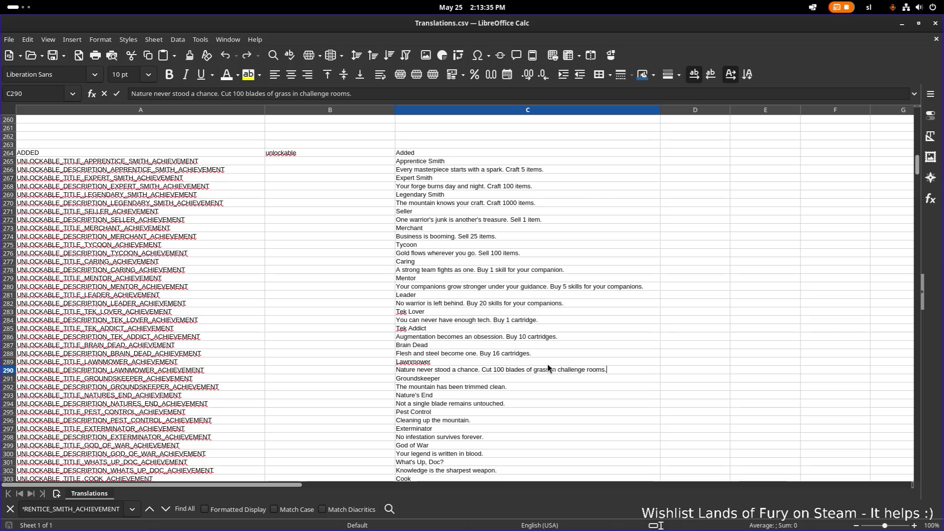
key("Return")
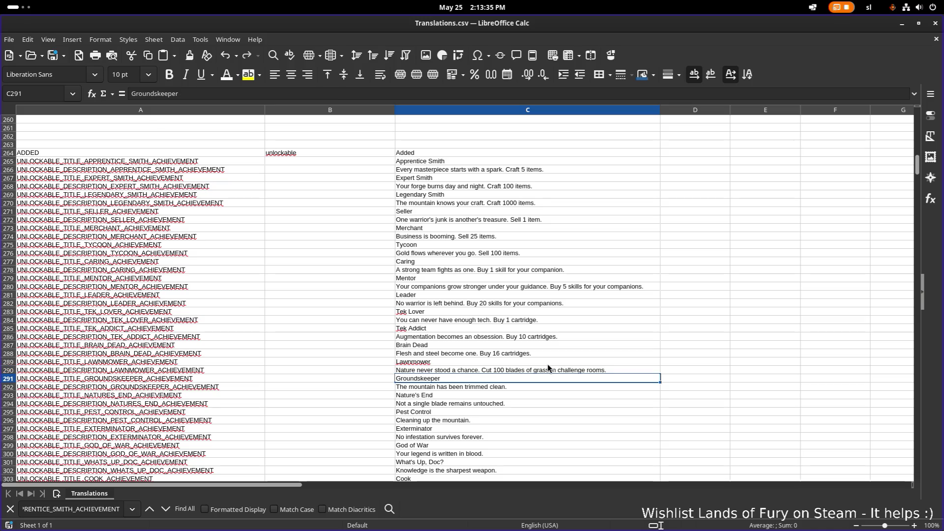
left_click(196, 302)
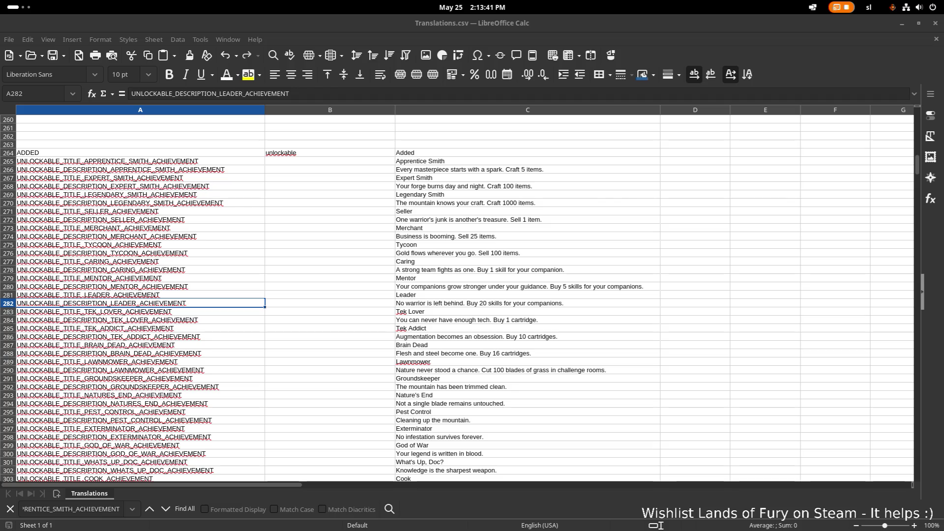
left_click(529, 388)
double_click(484, 369)
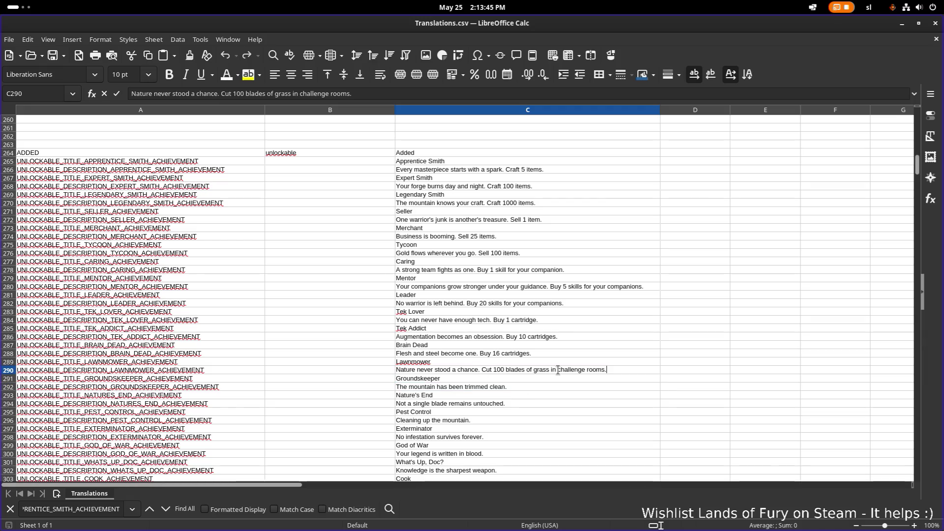
Paste the grass requirement into the Groundskeeper description in C292, changing the count to 500.
left_click(547, 391)
key("ctrl+v")
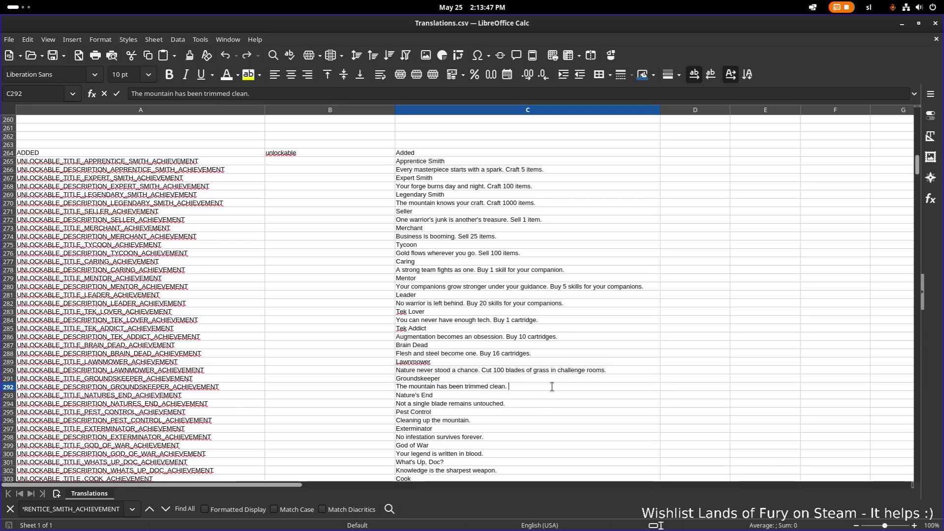
left_click(524, 385)
key("BackSpace")
type("5")
Paste the grass requirement into the Nature's End description in C294, changing the count to 1000.
double_click(542, 404)
type("Cut 100 blades of grass in challenge rooms.")
left_click_drag(531, 404, 549, 403)
key("Left")
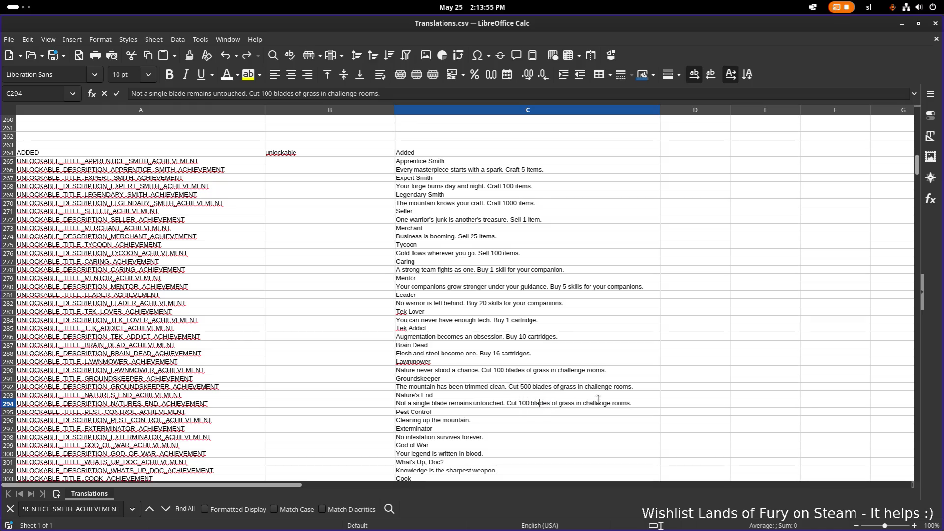
type("0")
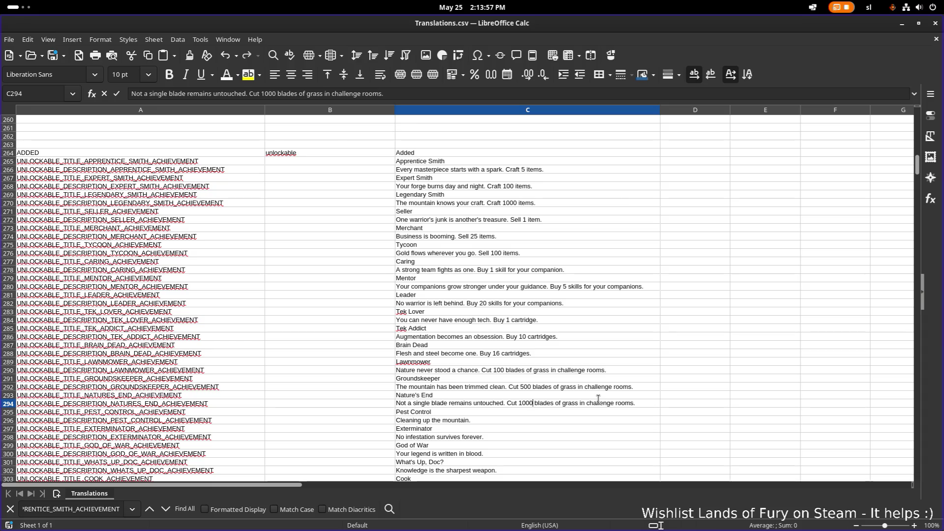
key("Return")
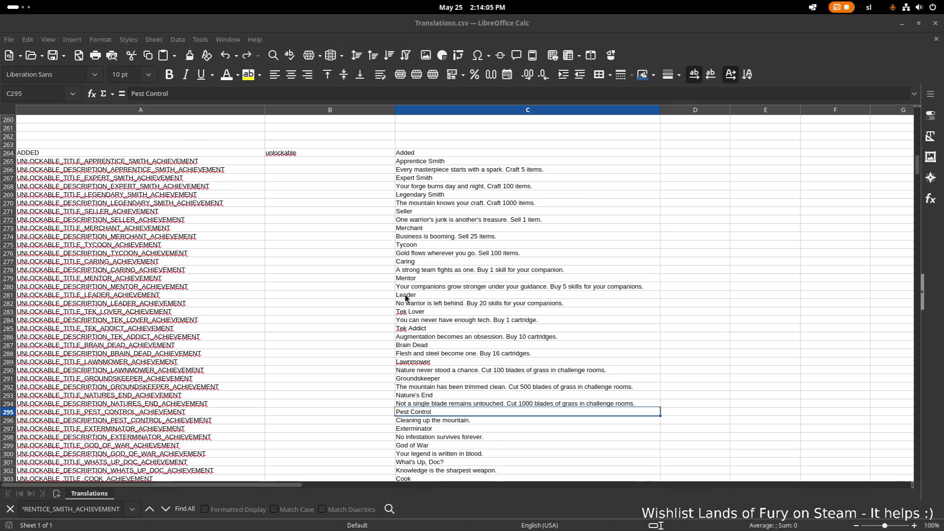
Append 'Kill 500 enemies.' to the Pest Control description in C296.
scroll(487, 388, "down", 1)
double_click(495, 397)
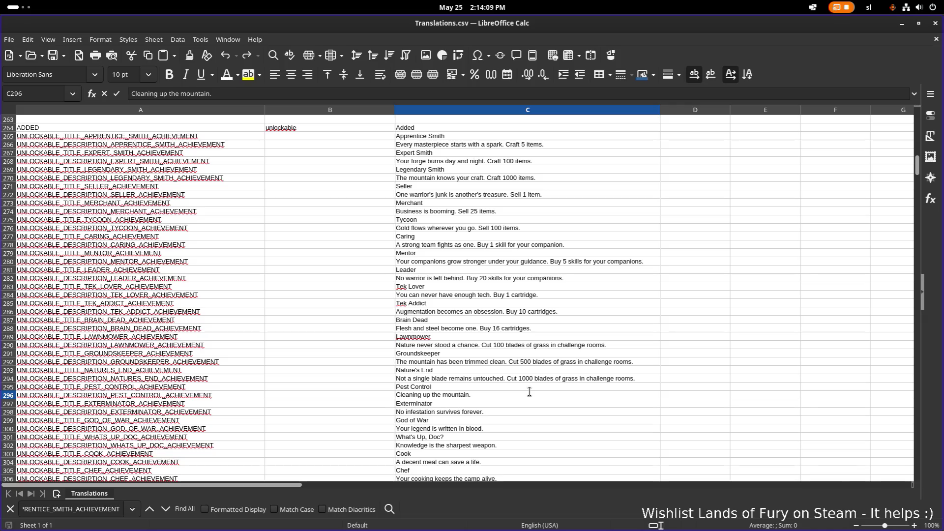
type(" Kill 500 en")
type("emies.")
key("Return")
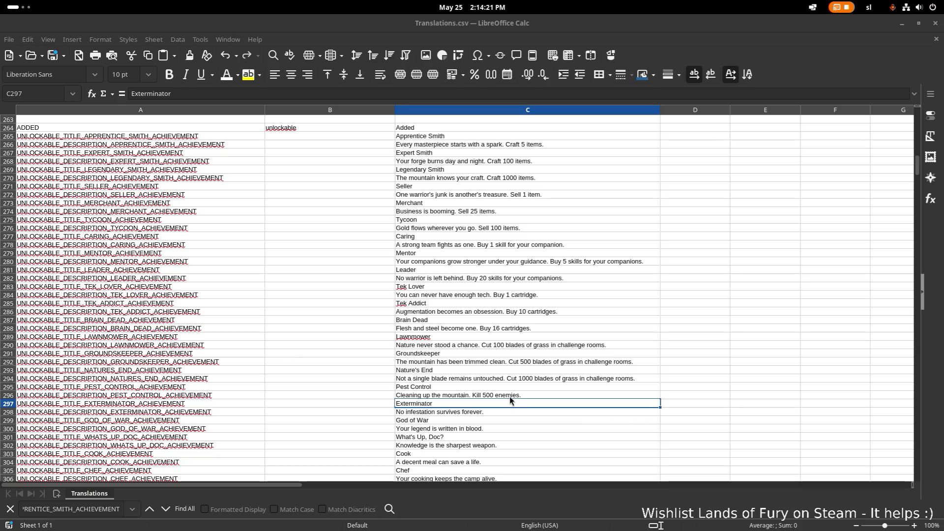
left_click(533, 395)
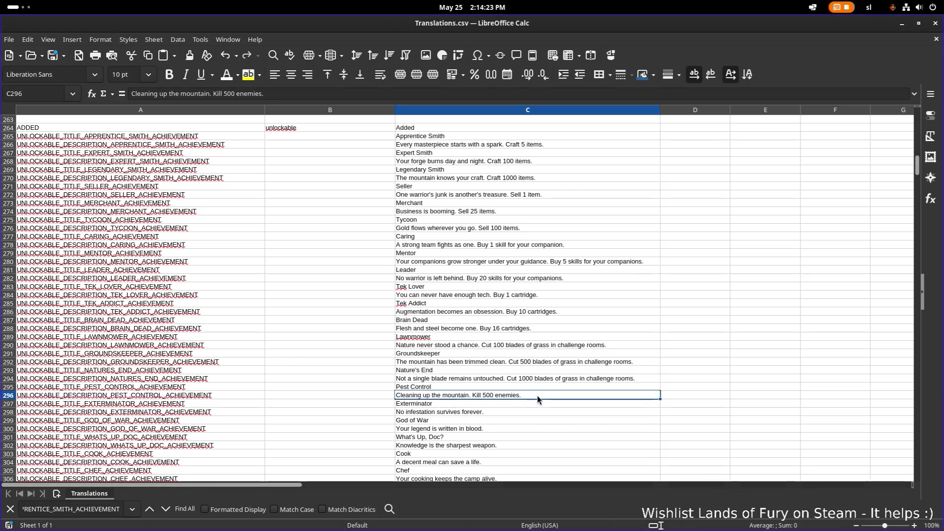
Append 'Kill 5000 enemies.' to Exterminator (C298) and 'Kill 10000 enemies.' to God of War (C300).
left_click(528, 413)
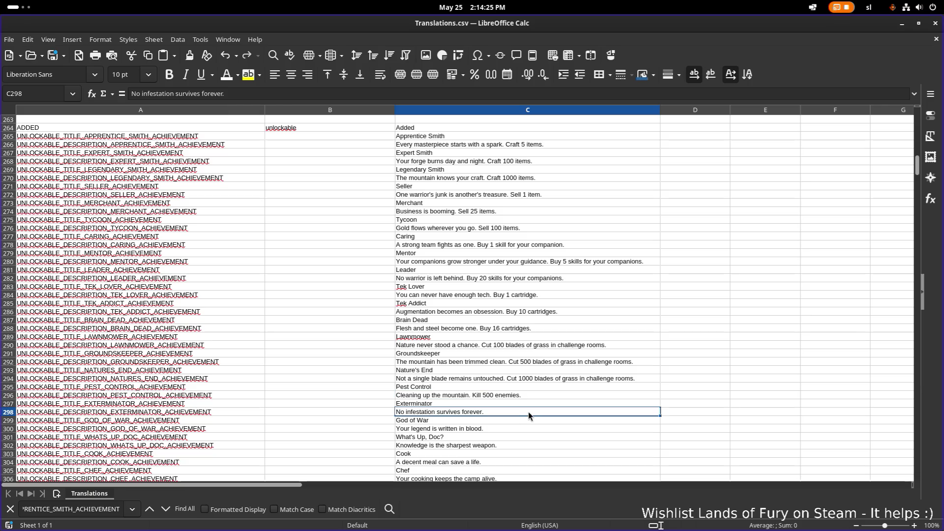
double_click(527, 415)
type("E")
key("BackSpace")
type("Kill 5005")
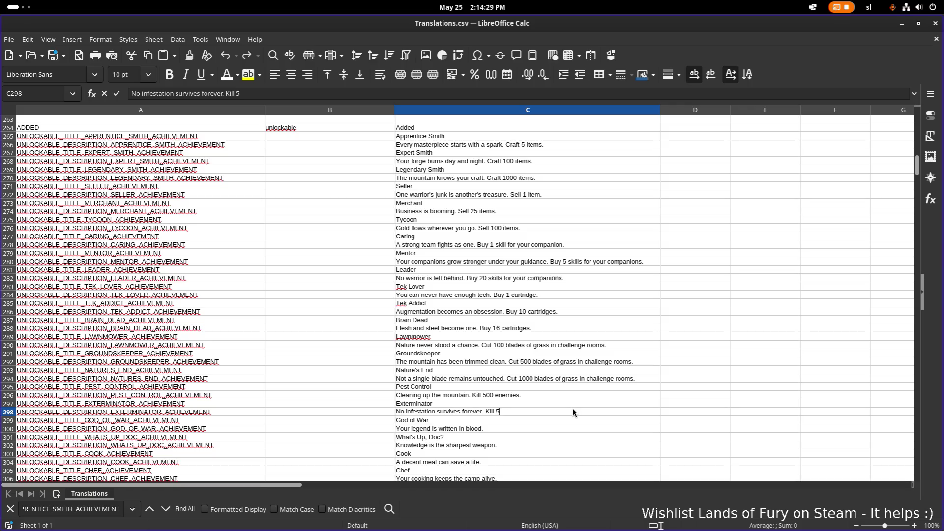
key("BackSpace")
type("0 ene")
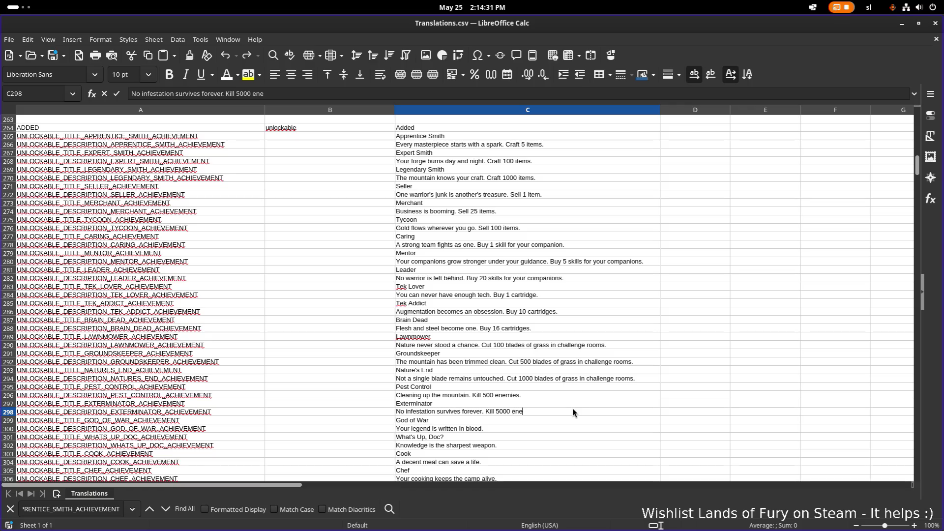
type("mies.")
key("Return")
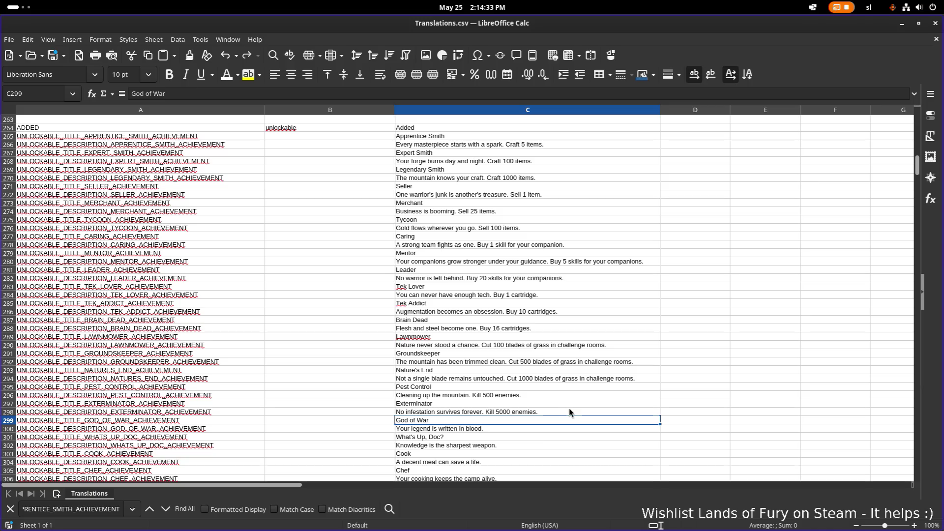
double_click(538, 427)
type("Kill10000 eni")
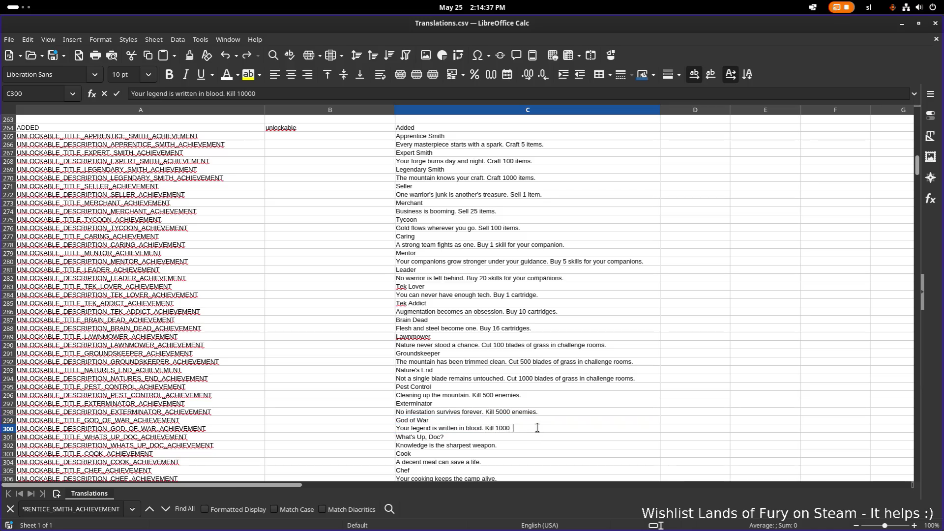
type("emi")
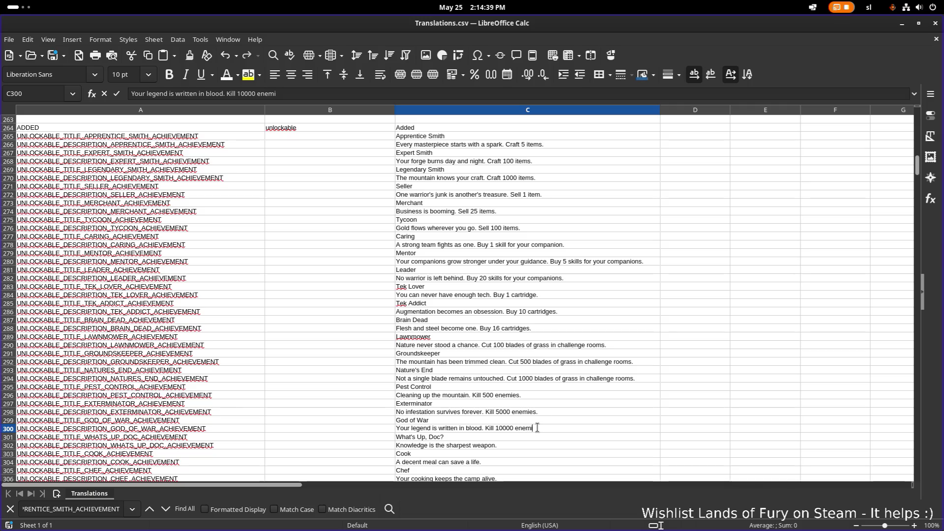
type("ey.s")
type("s.")
key("Return")
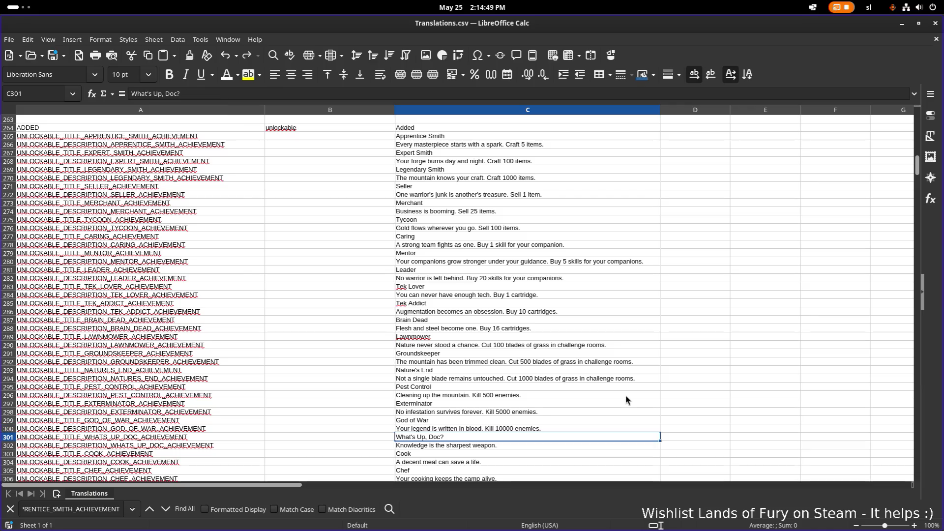
Replace the What's Up, Doc? description in C302 with 'Defeat bunny wizard Simon.', then select the Cook row.
scroll(422, 350, "down", 2)
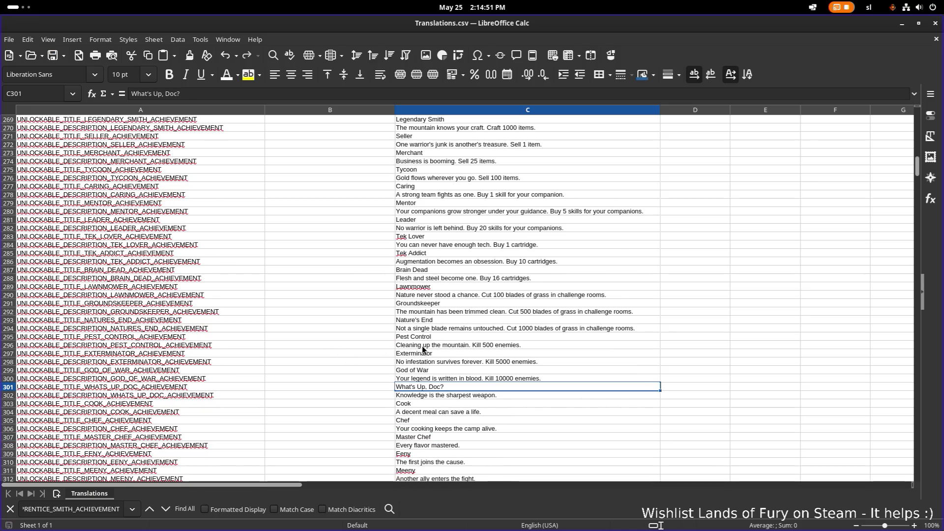
scroll(423, 350, "down", 1)
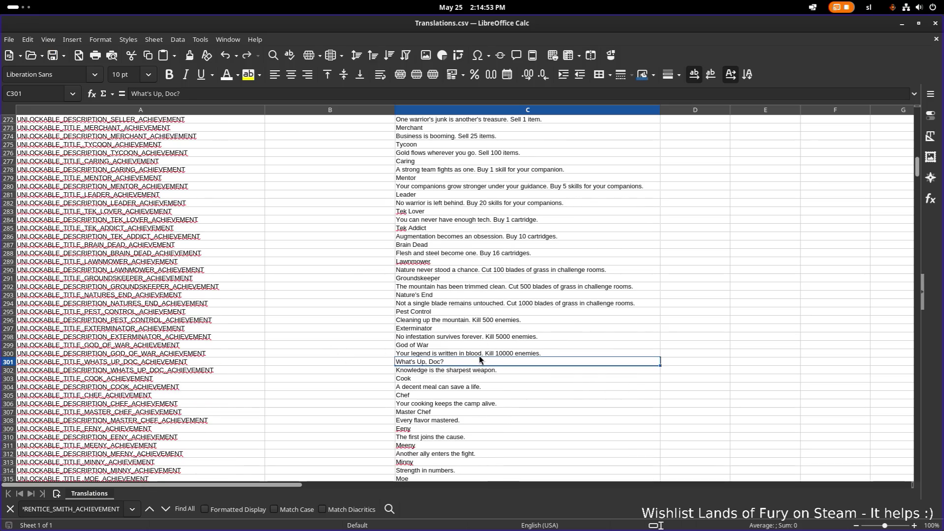
double_click(512, 371)
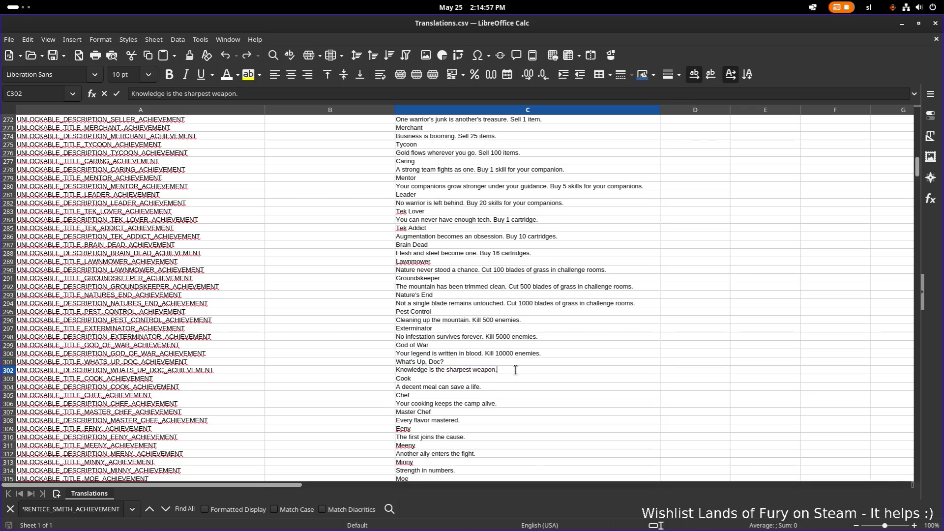
triple_click(475, 371)
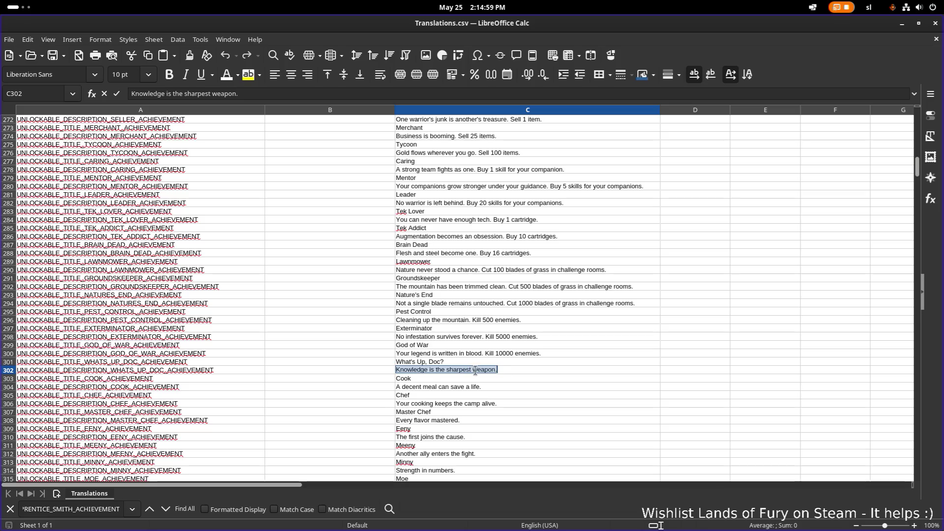
type("Defeat")
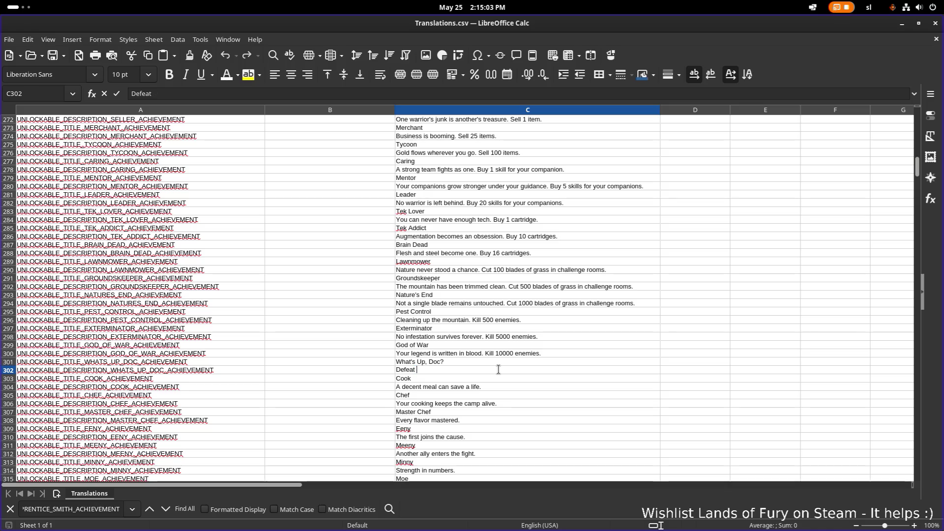
type(" bunny w")
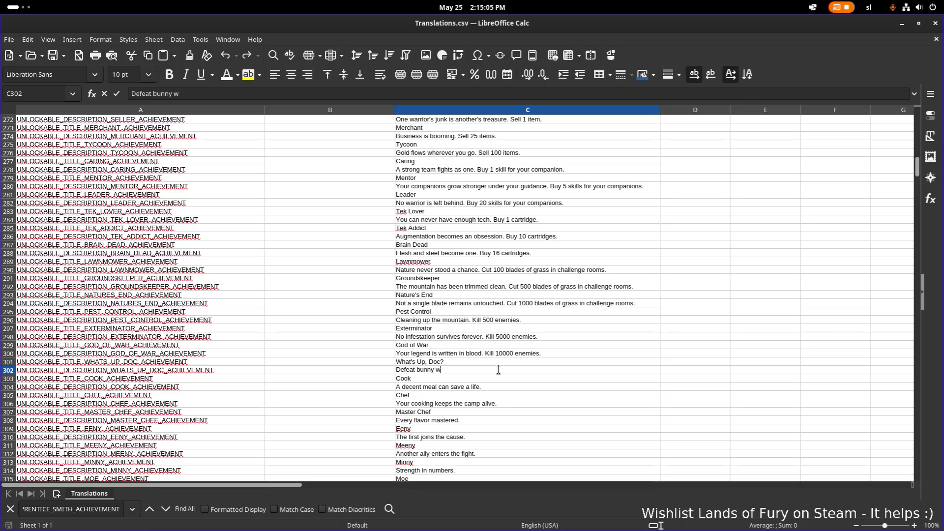
type("izard Simon.")
key("Return")
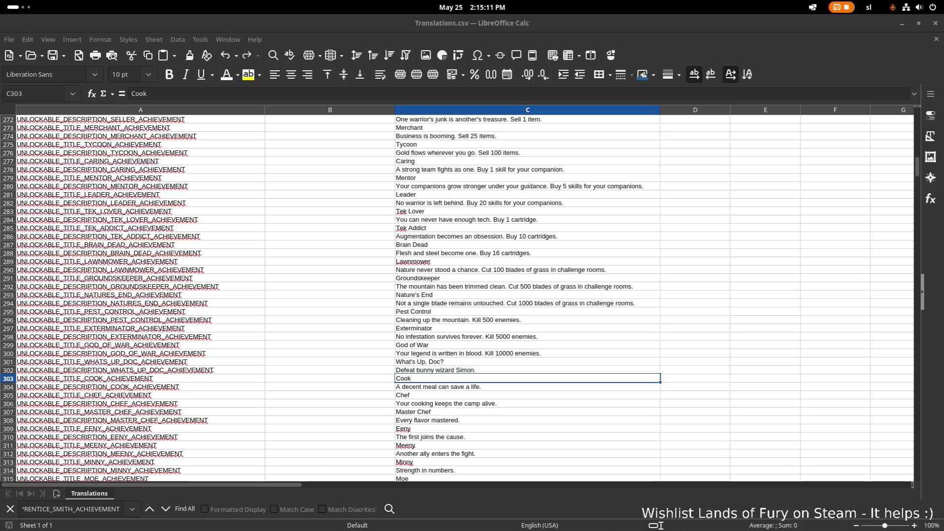
left_click(184, 389)
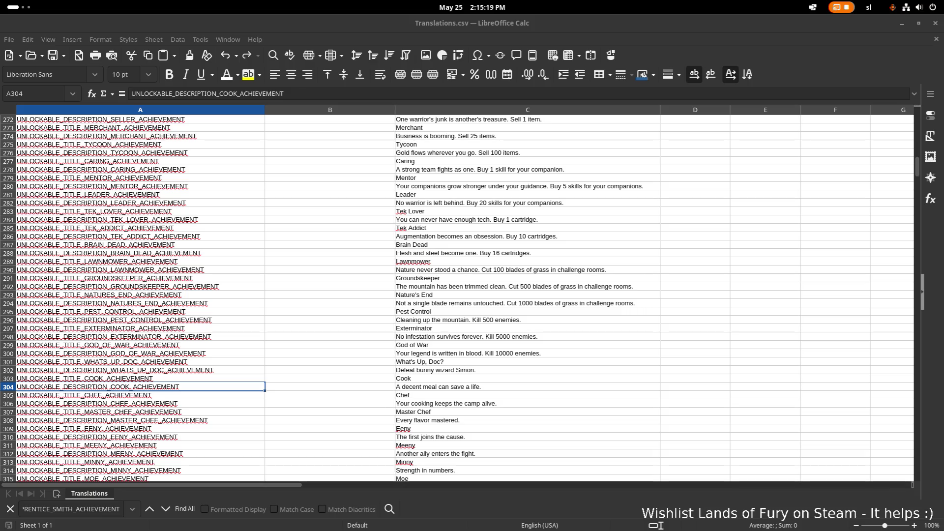
left_click(474, 390)
Append 'Discover 1 recipe.' to the Cook description in C304.
double_click(473, 390)
key("ctrl+a")
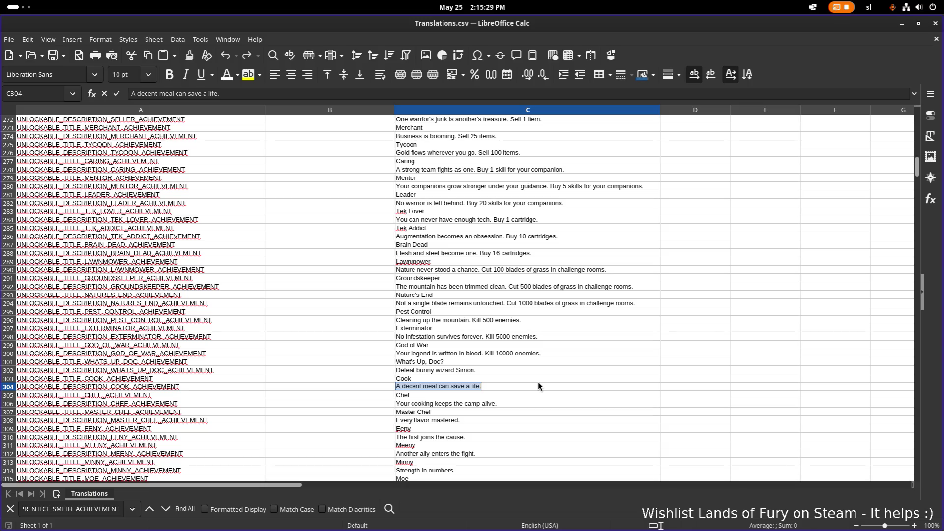
left_click(538, 387)
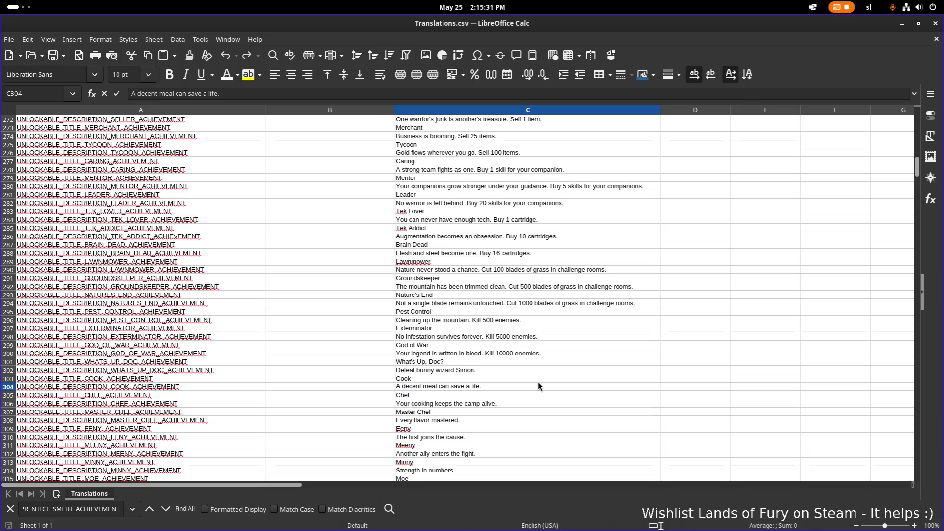
type("Lear")
key("BackSpace")
key("BackSpace")
key("BackSpace")
type("Discover ")
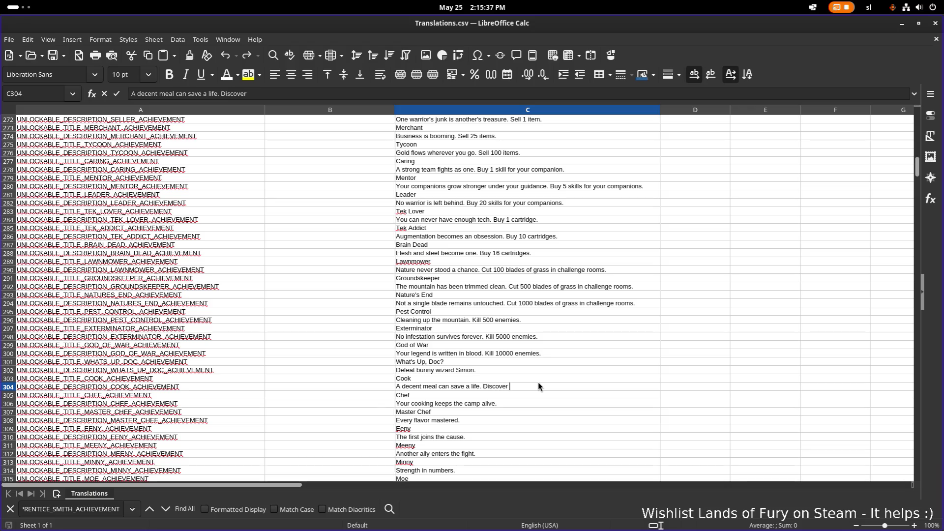
type("1 recipe.")
key("ctrl+shift+Left")
key("ctrl+shift+Left")
key("ctrl+shift+Left")
key("Return")
key("Down")
Give the Chef description in C306 the requirement 'Discover 10 recipes.'.
key("F2")
type("Discover 1 recipe.")
key("ctrl+Left")
key("ctrl+Left")
type("5")
key("Return")
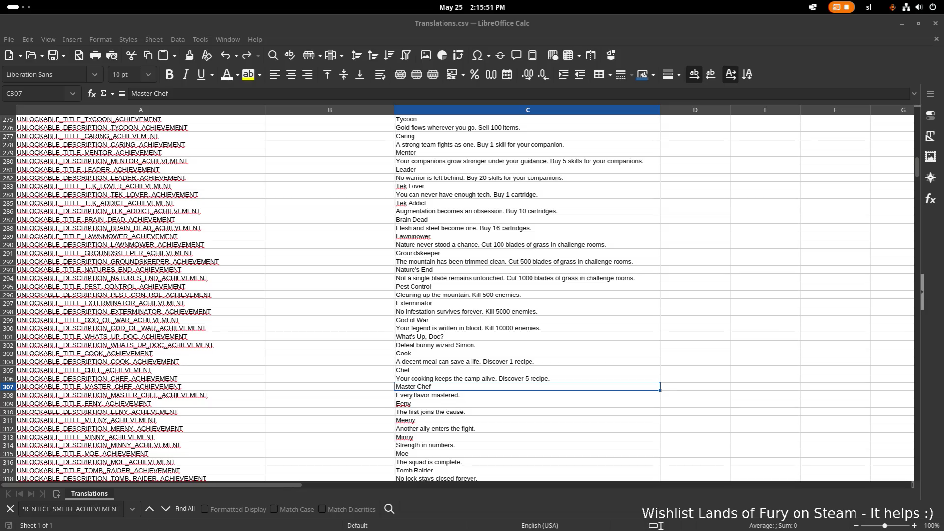
double_click(528, 377)
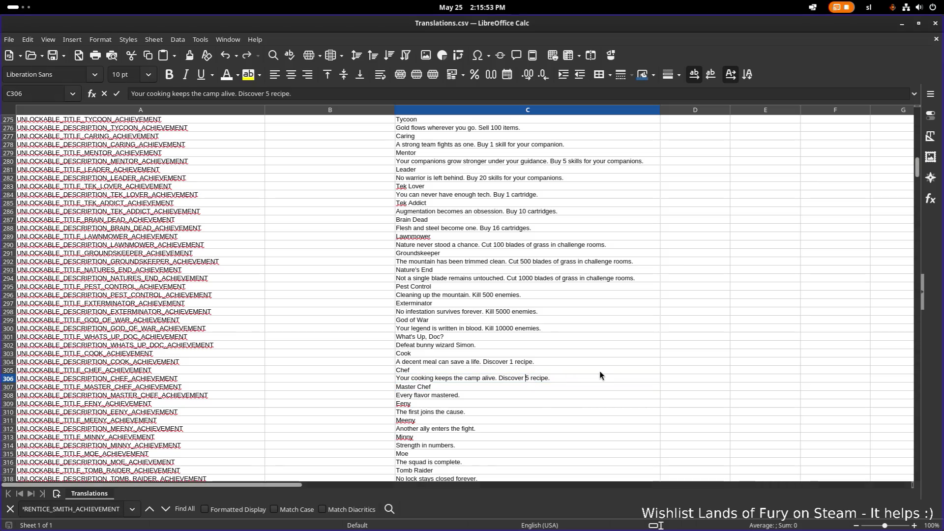
type("10")
key("Delete")
key("Return")
double_click(555, 377)
type("s")
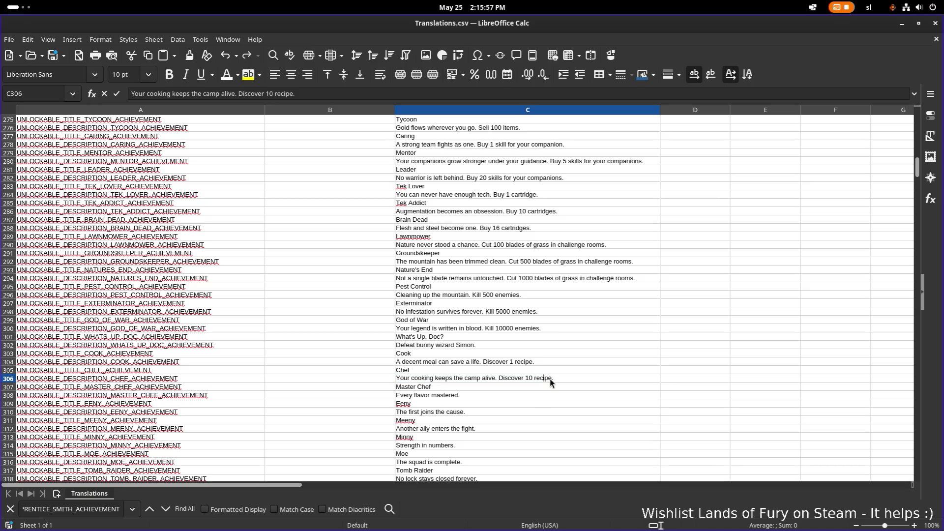
left_click(536, 412)
Append 'Discover 15 recipes.' to the Master Chef description in C308.
double_click(541, 394)
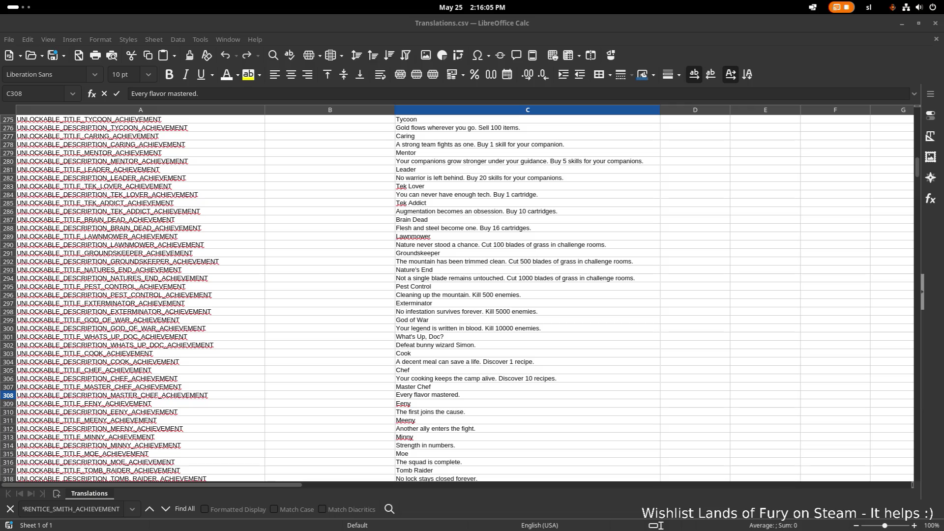
left_click(514, 381)
double_click(501, 393)
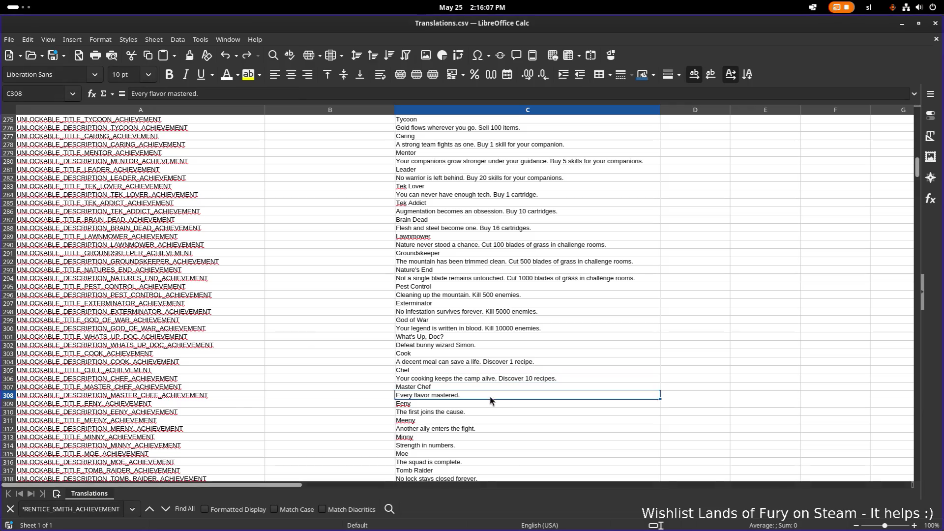
type(" Discove")
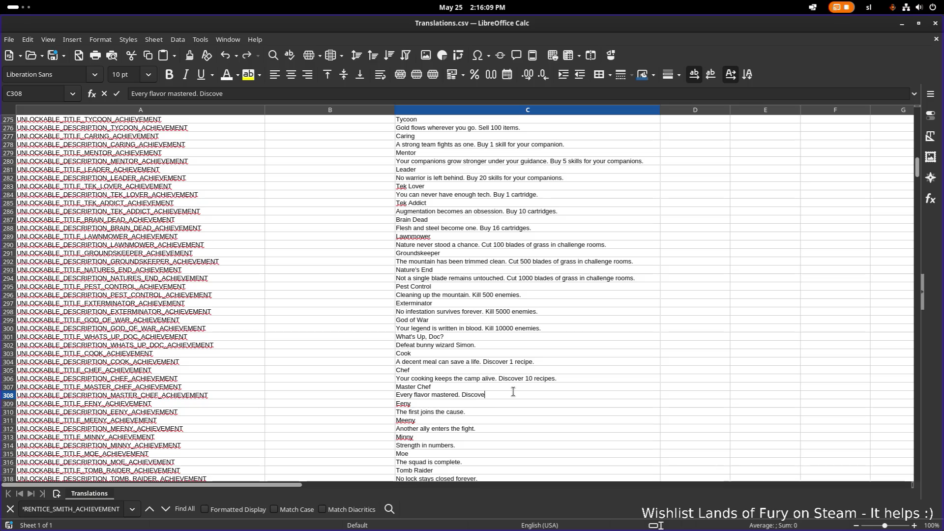
type("r 15 recipes.")
key("Return")
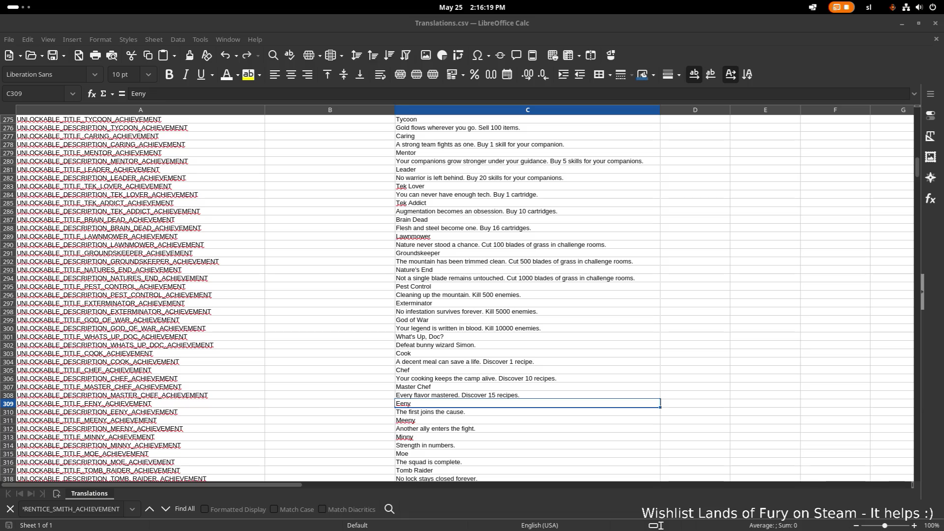
Replace the Eeny description in C310 with 'Kill 1 boss.'.
left_click(515, 398)
left_click(504, 413)
double_click(530, 411)
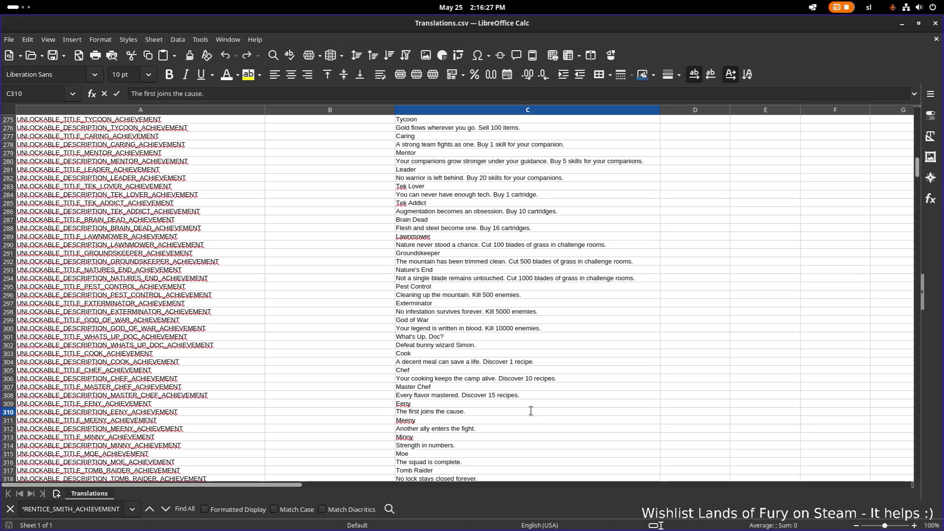
key("ctrl+a")
type("Ki")
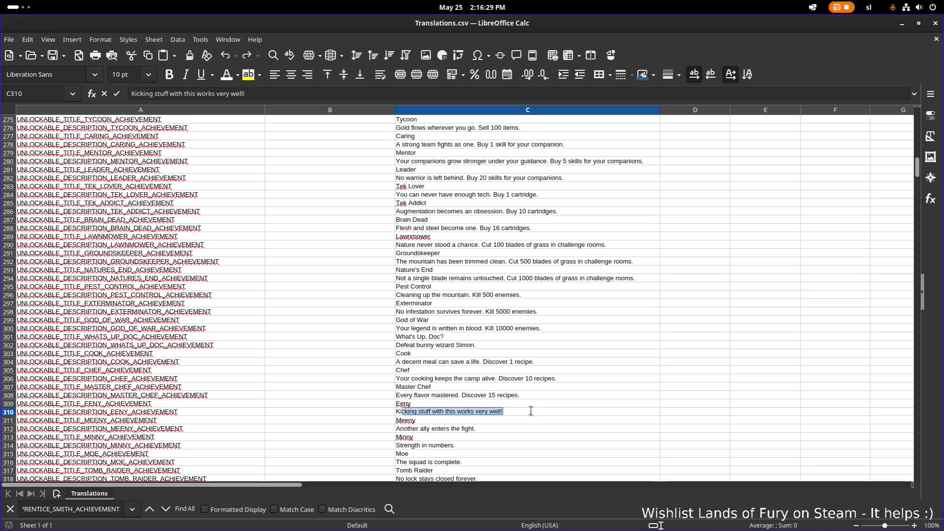
type("ll 1 boss.")
key("Return")
Set the Meeny and Minny descriptions to 'Kill 3 bosses.' and 'Kill 5 bosses.'.
key("Down")
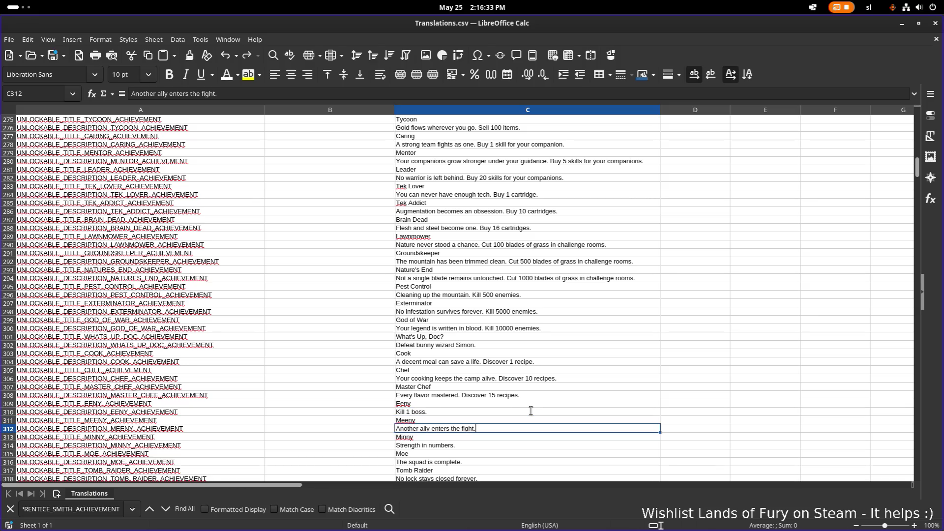
type("Kill 3 bosses.")
key("Return")
key("Down")
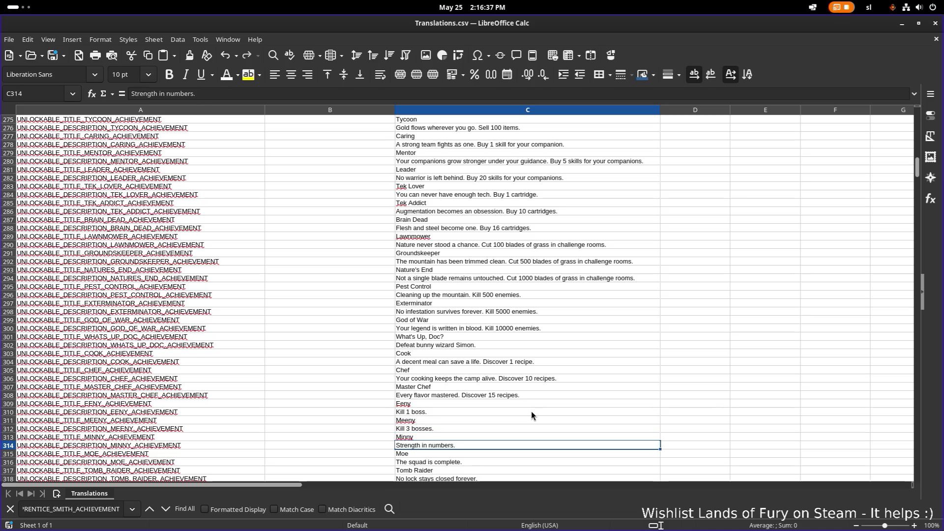
type("Kill 5 boos")
key("BackSpace")
key("BackSpace")
type("sses.")
key("Return")
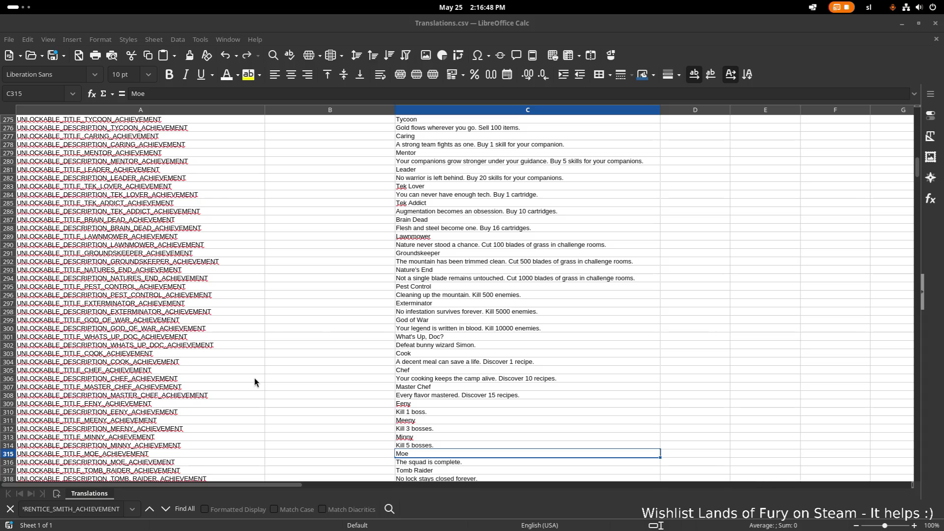
Replace the Moe description in C316 with 'Defeat Arch Lich.'.
scroll(427, 437, "down", 2)
double_click(450, 411)
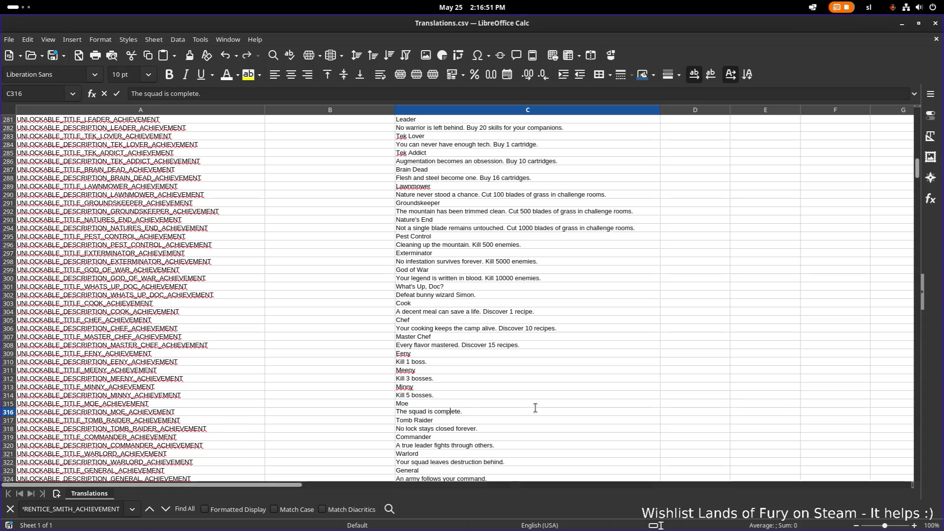
key("ctrl+a")
type("D")
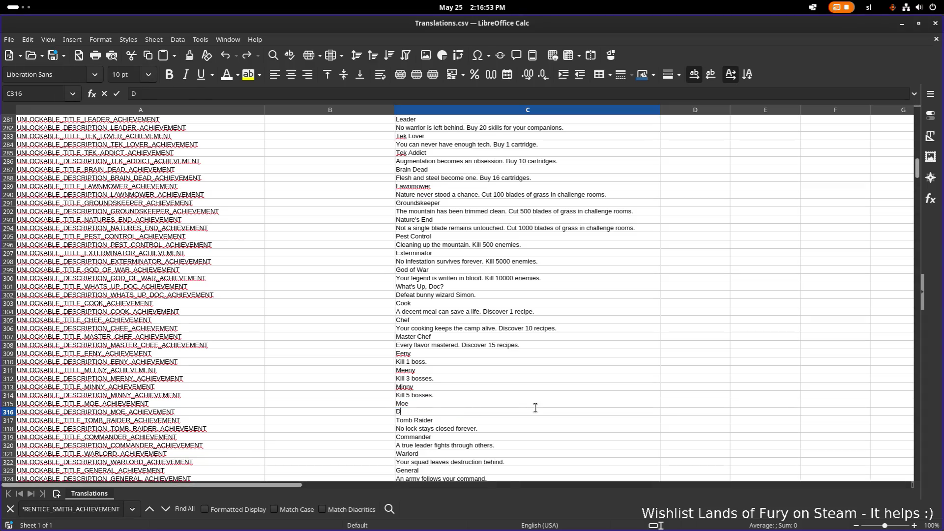
type("efeat ")
type("arch")
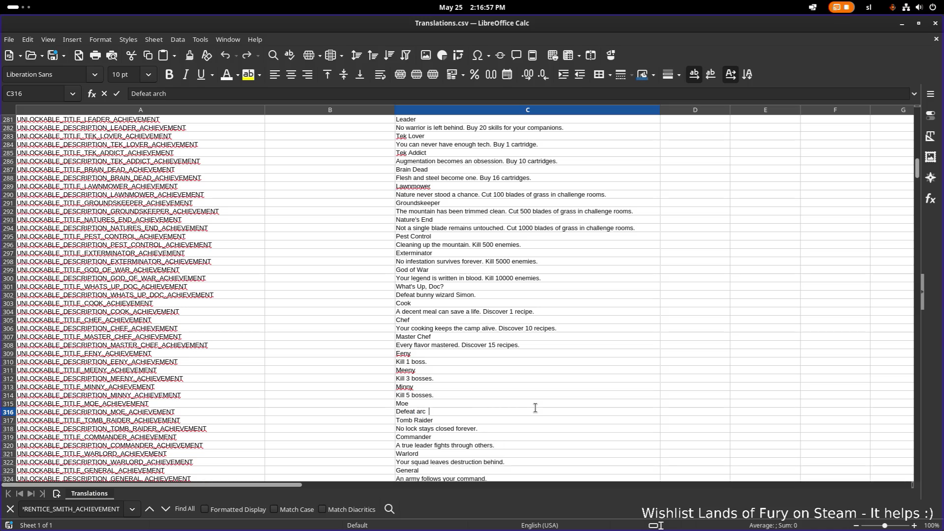
key("BackSpace")
type("Arch Li")
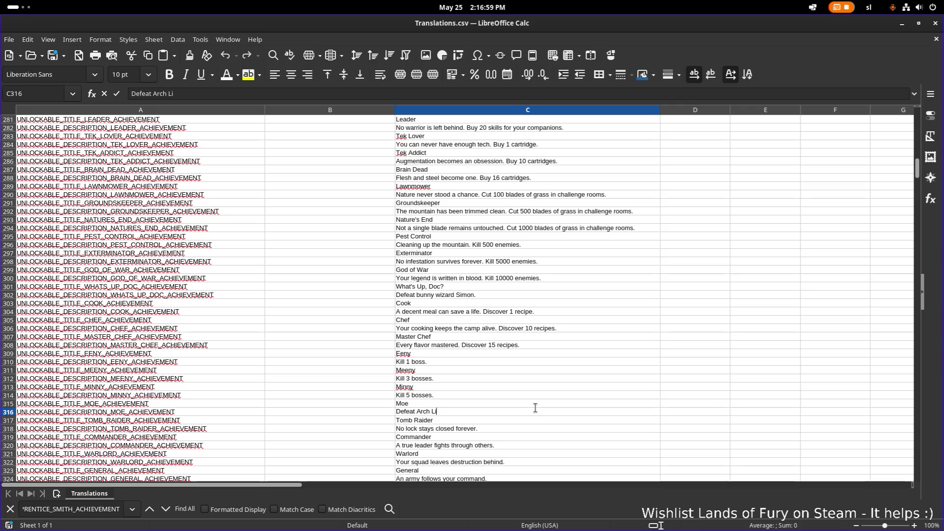
type("ch.")
key("Return")
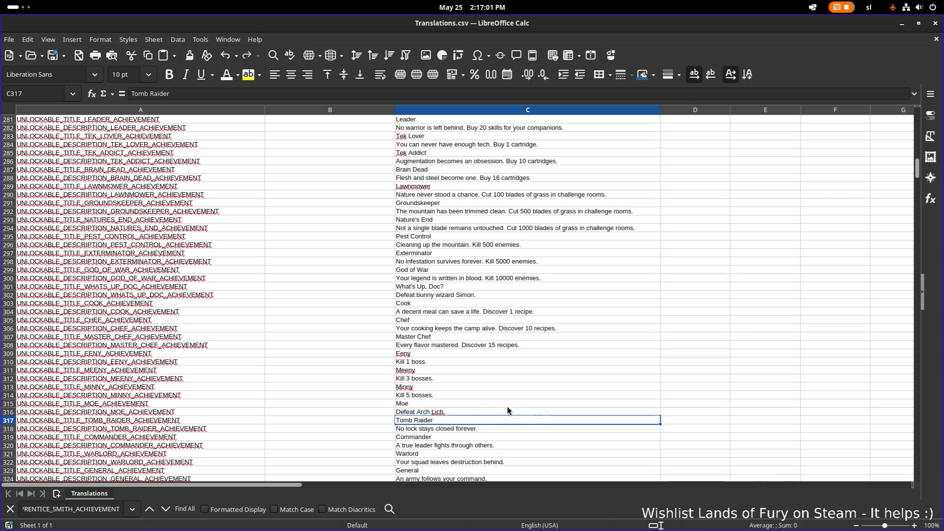
Reword the Eeny and Meeny descriptions to 'Defeat 1 boss.' and 'Defeat 3 bosses.'.
double_click(438, 363)
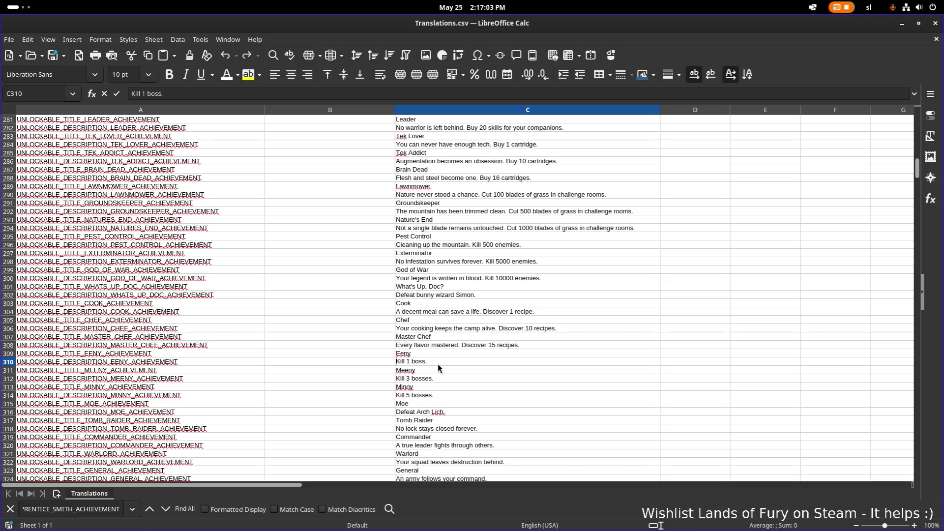
key("Home")
key("Delete")
key("Delete")
key("Delete")
type("Defe")
type("at")
key("Return")
key("Return")
key("F2")
key("Home")
key("Delete")
key("Delete")
key("Delete")
Reword the Minny description to 'Defeat 5 bosses.' and move to the Tomb Raider description.
type("Defeat")
key("Return")
key("Return")
key("F2")
type("3")
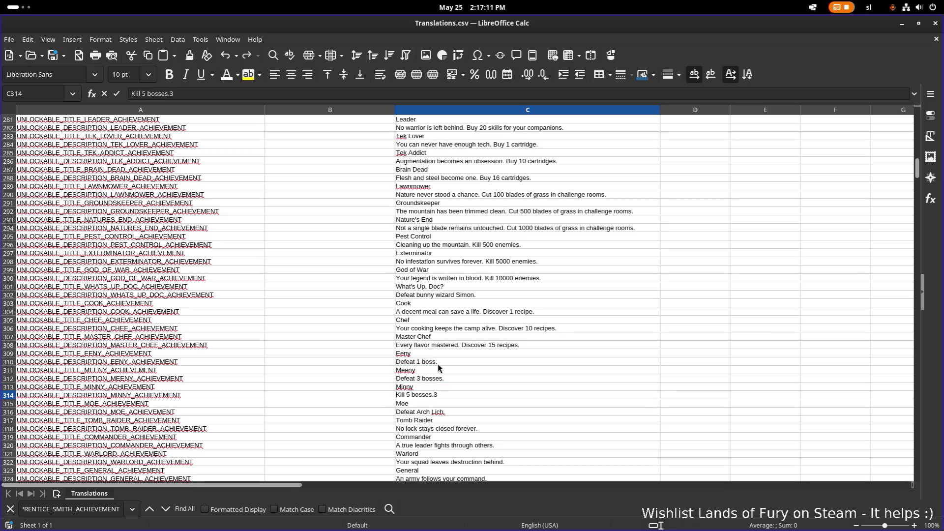
key("BackSpace")
key("BackSpace")
type(".")
key("Home")
key("Delete")
key("Delete")
key("Delete")
key("Delete")
type("Defeat")
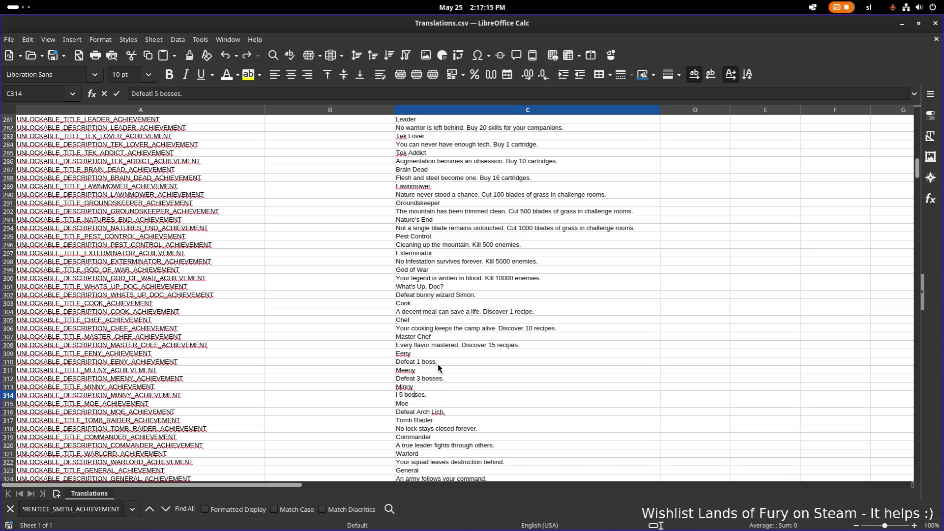
key("Return")
left_click(447, 412)
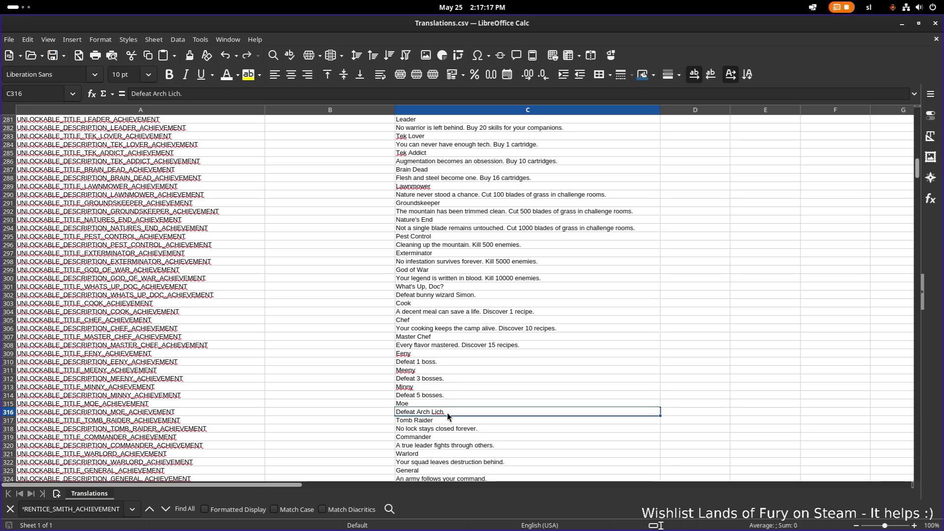
left_click(457, 420)
left_click(470, 428)
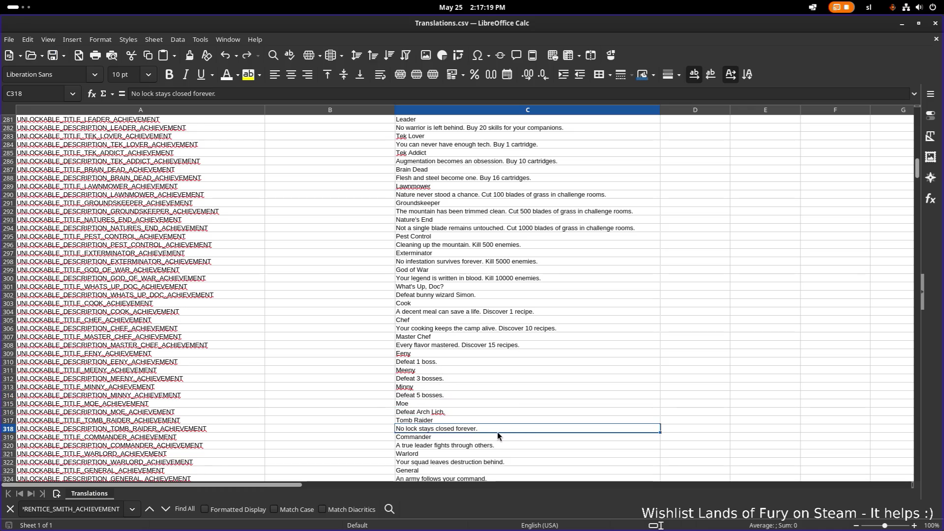
Append 'Destroy 100 tombstones.' to the Tomb Raider description in C318.
scroll(497, 431, "down", 2)
double_click(506, 376)
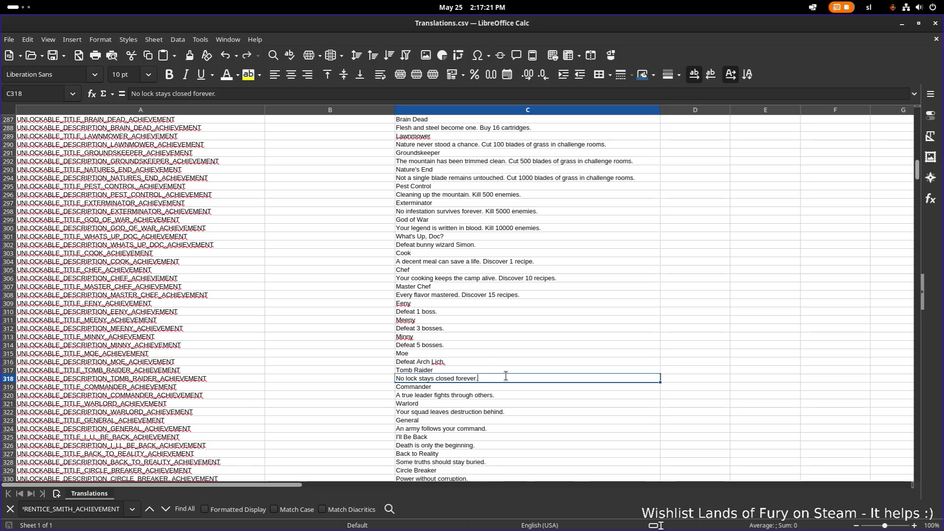
left_click(476, 379)
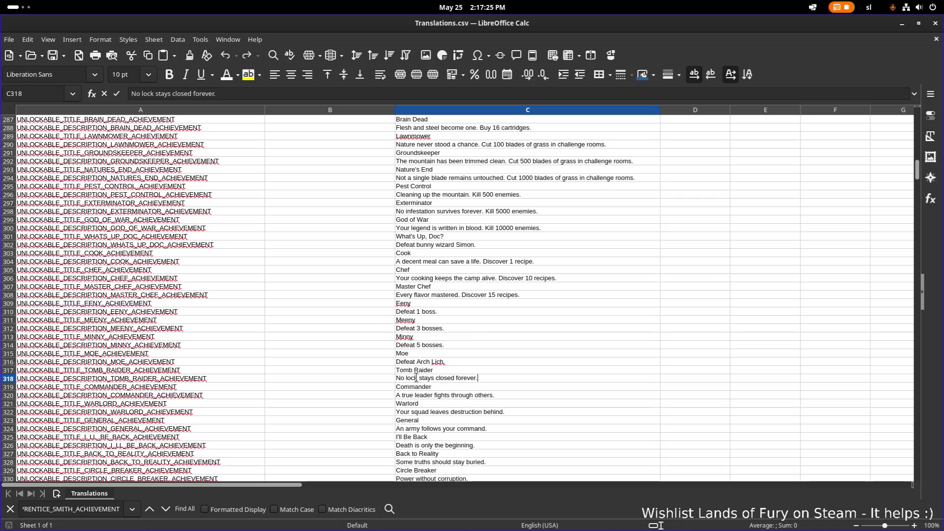
key("ctrl+shift+Left")
key("End")
type("Destroy 100 tombsto")
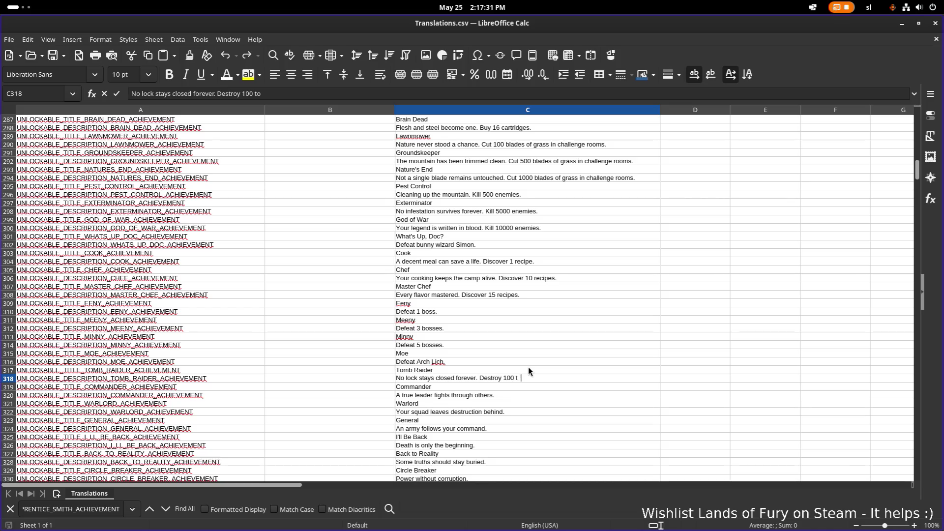
type("nes.")
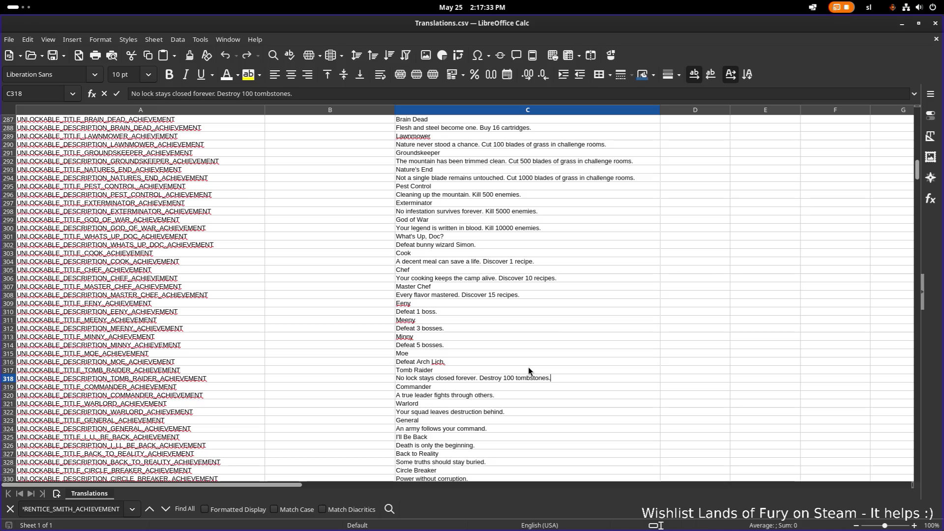
key("Return")
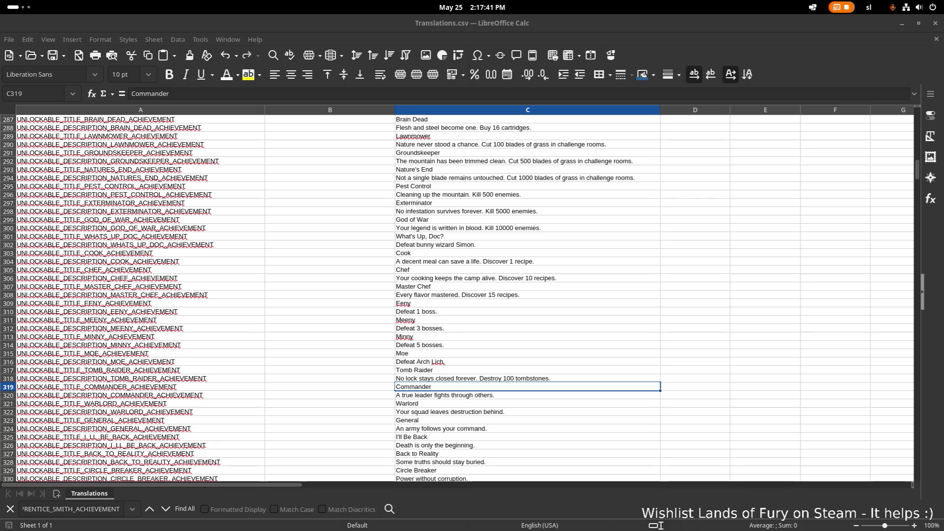
Change the Tomb Raider tombstone count from 100 to 666.
left_click(507, 378)
double_click(507, 378)
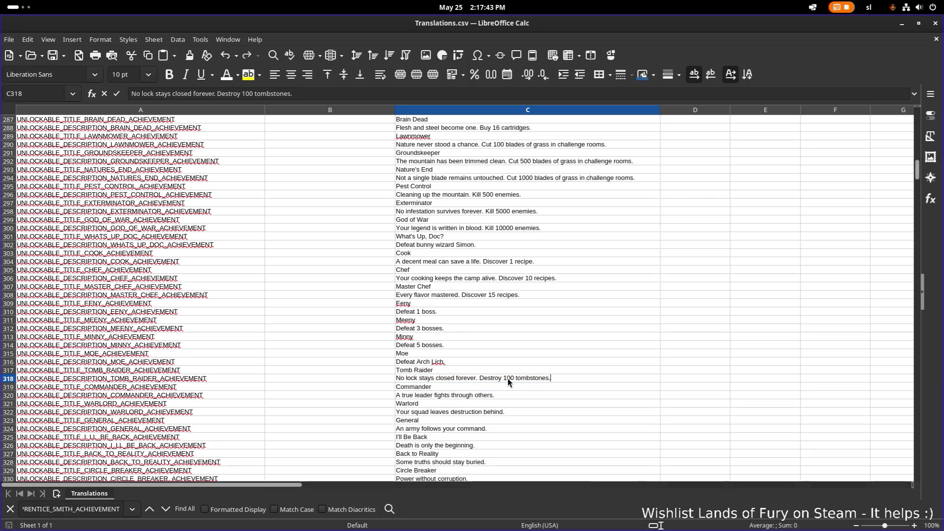
double_click(509, 378)
type("666")
key("Return")
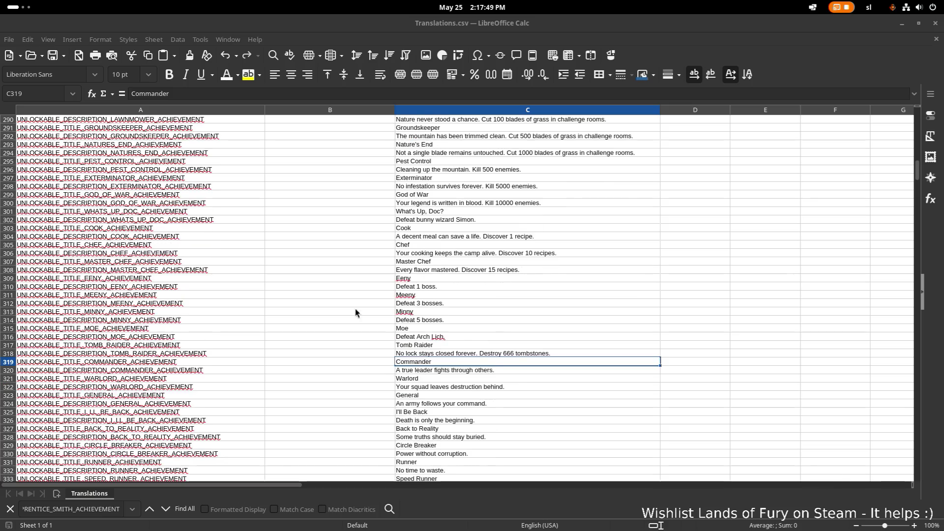
scroll(447, 334, "down", 3)
left_click(432, 329)
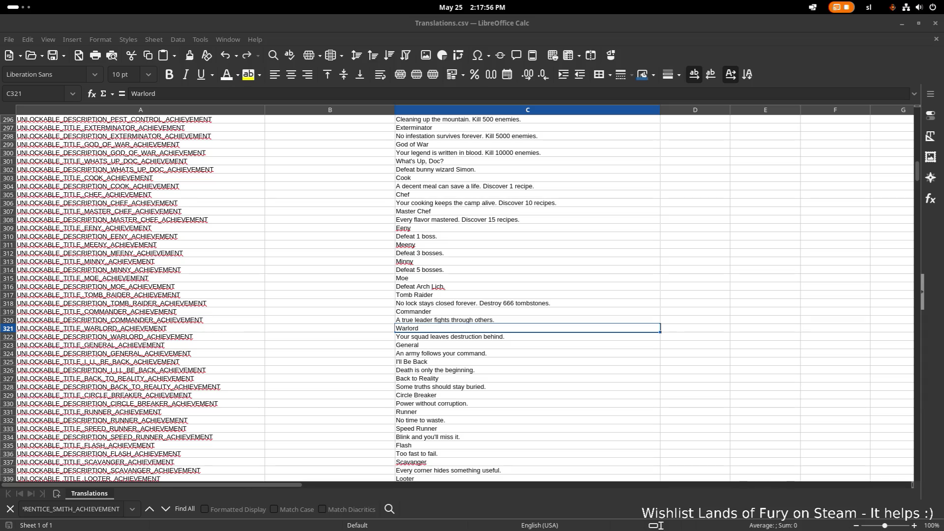
Append 'Let your companions kill 100 enemies.' to the Warlord description.
left_click(480, 348)
double_click(515, 338)
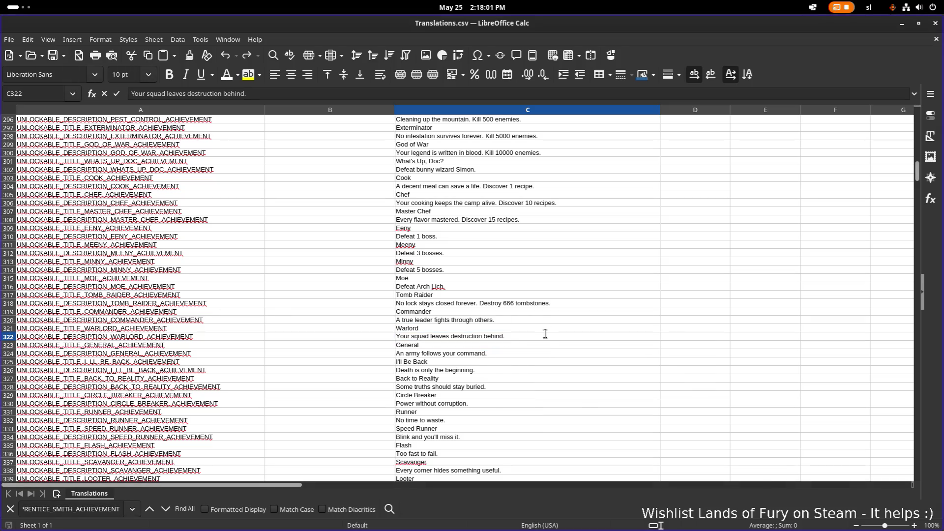
type("Let your companions k")
type("ill 100 ")
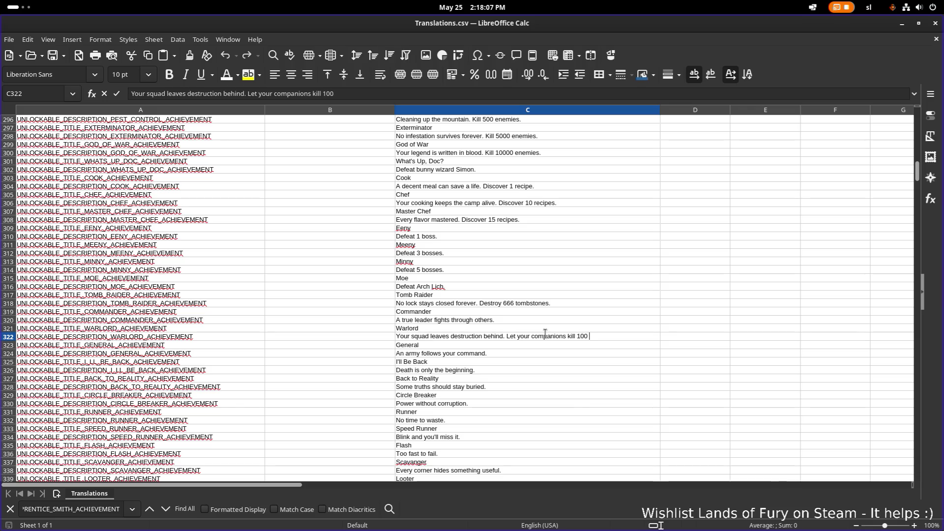
type("enemies.")
key("Return")
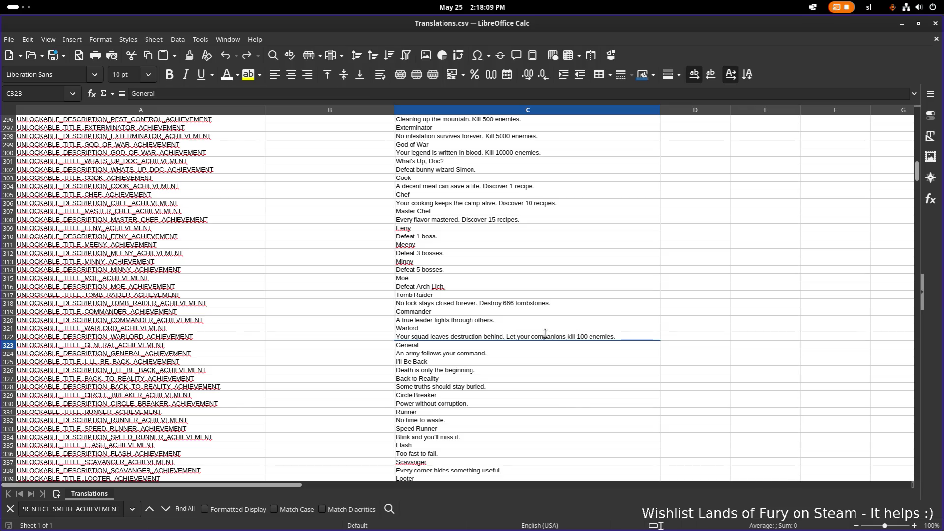
Copy that sentence into the General description, changing it to 1000 enemies.
left_click(525, 354)
double_click(525, 354)
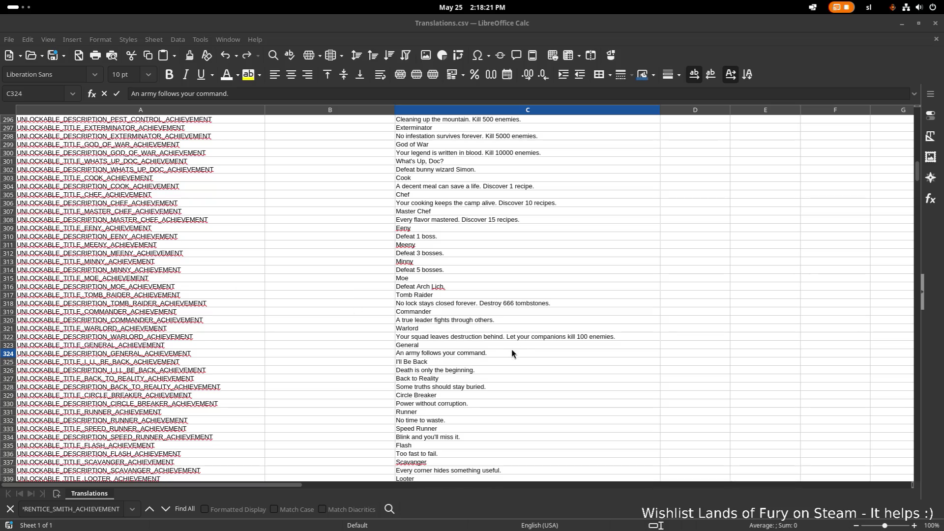
double_click(507, 336)
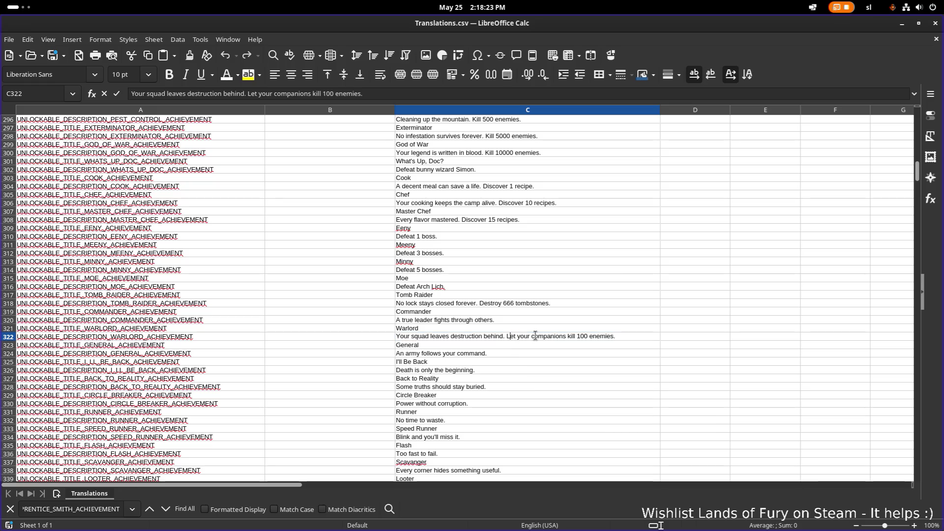
key("shift+End")
key("ctrl+c")
double_click(508, 351)
key("ctrl+v")
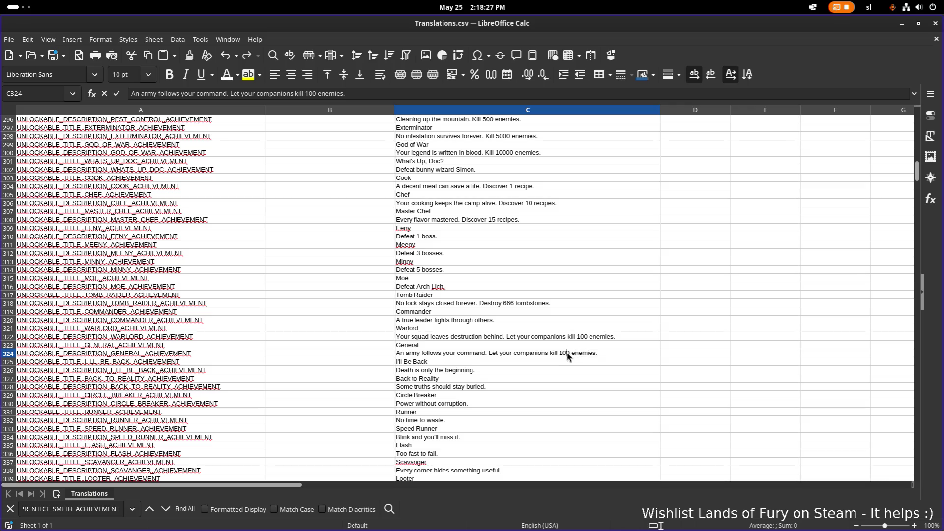
type("0")
key("Return")
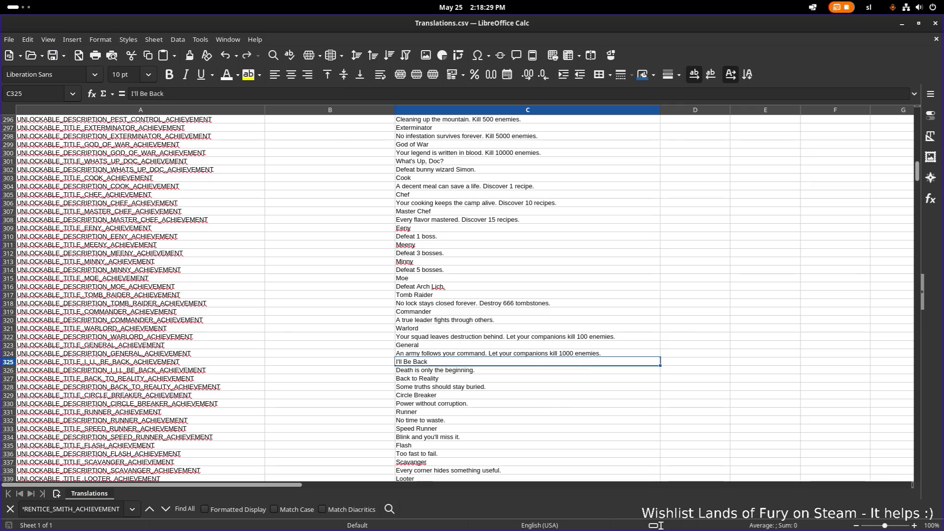
Paste the 100-enemies companions sentence into the Commander description.
left_click(492, 370)
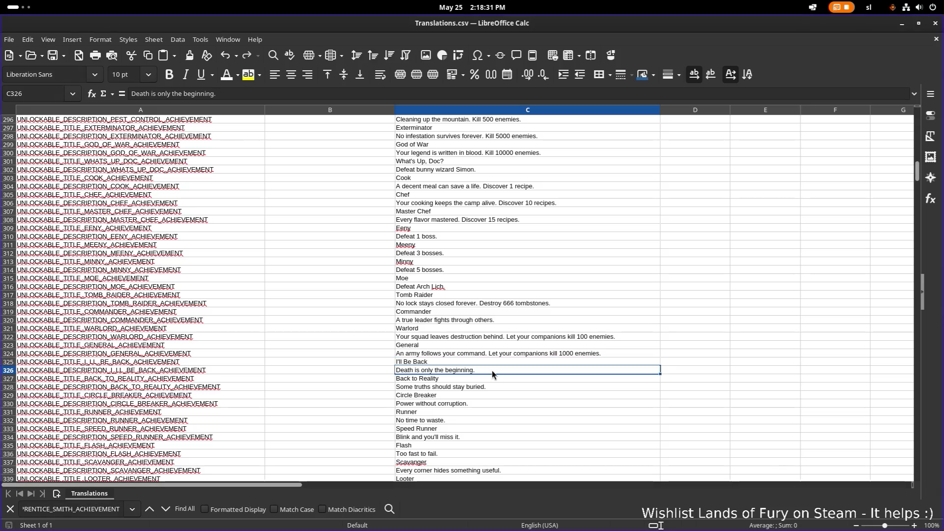
left_click(485, 353)
left_click(489, 331)
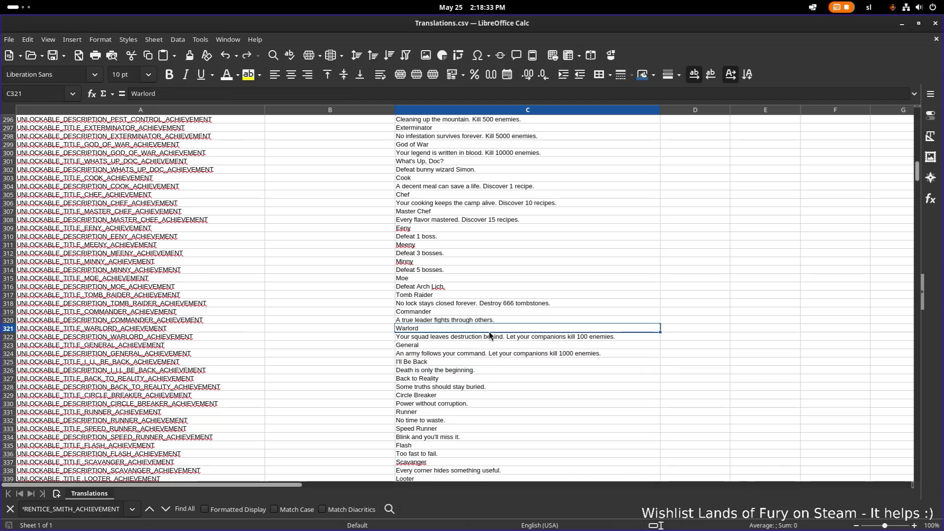
left_click(513, 318)
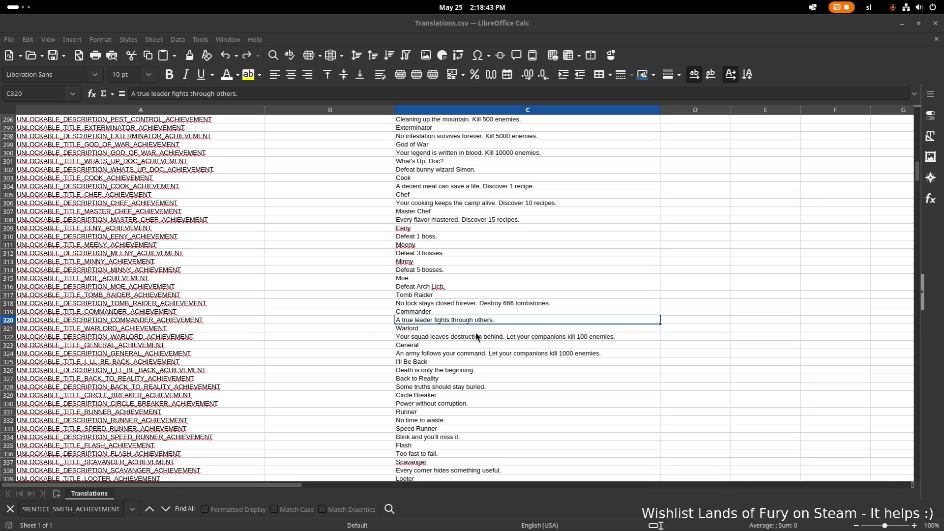
double_click(506, 336)
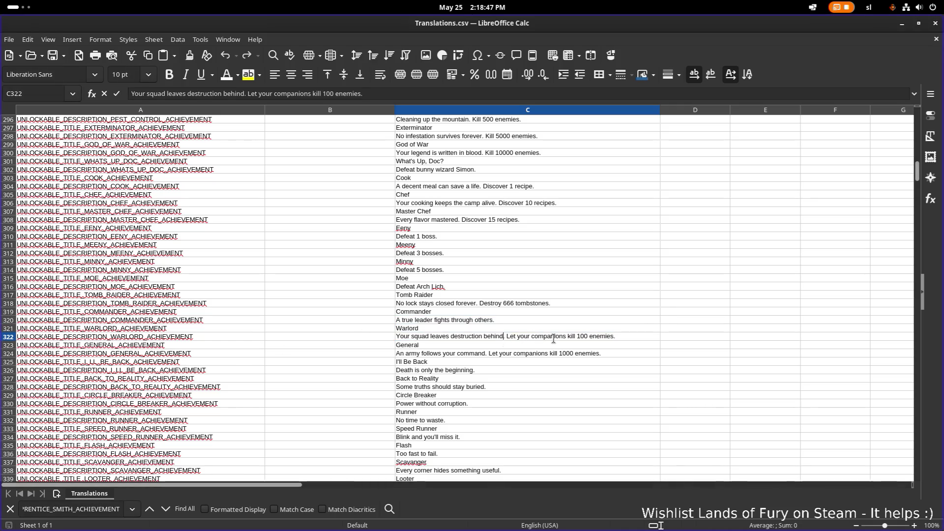
double_click(546, 320)
key("ctrl+v")
key("Return")
key("Return")
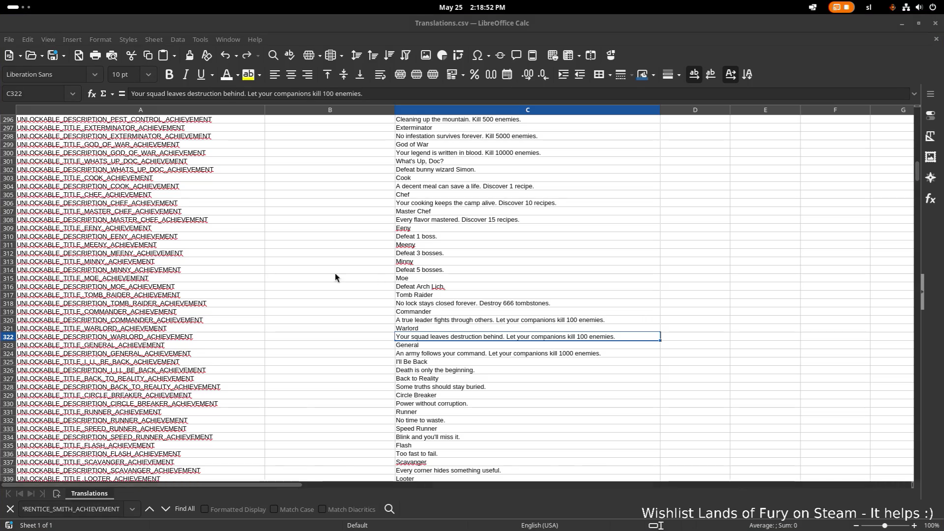
Change the Warlord requirement from 100 to 500 enemies.
double_click(582, 335)
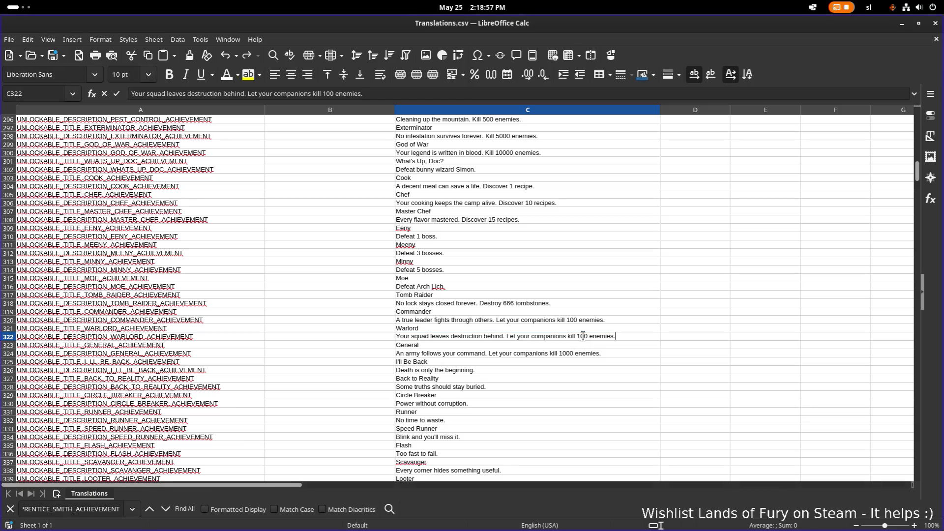
double_click(583, 335)
type("500")
left_click(565, 369)
left_click(540, 361)
left_click(531, 370)
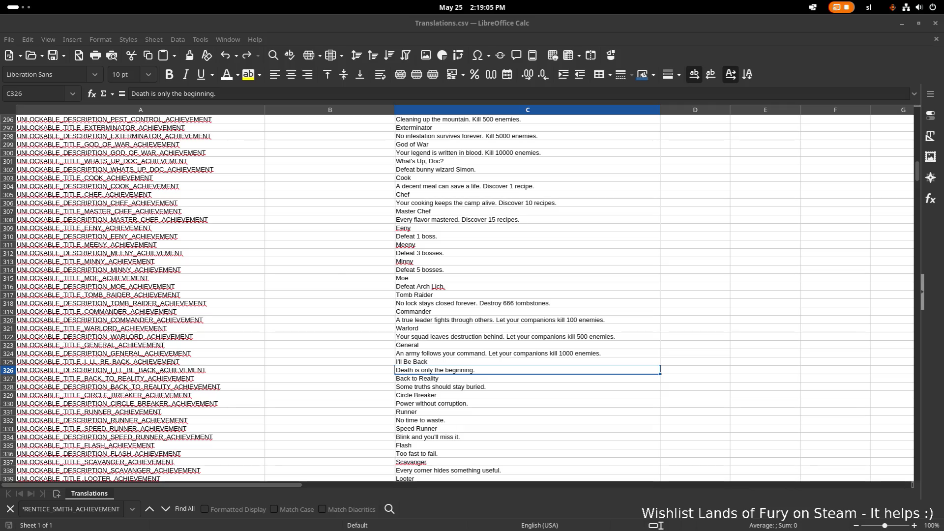
Add the Arch Lich requirement to I'll Be Back and 'Finish the run with equipped cartridges.' to Back to Reality.
double_click(511, 370)
type("Get killed b")
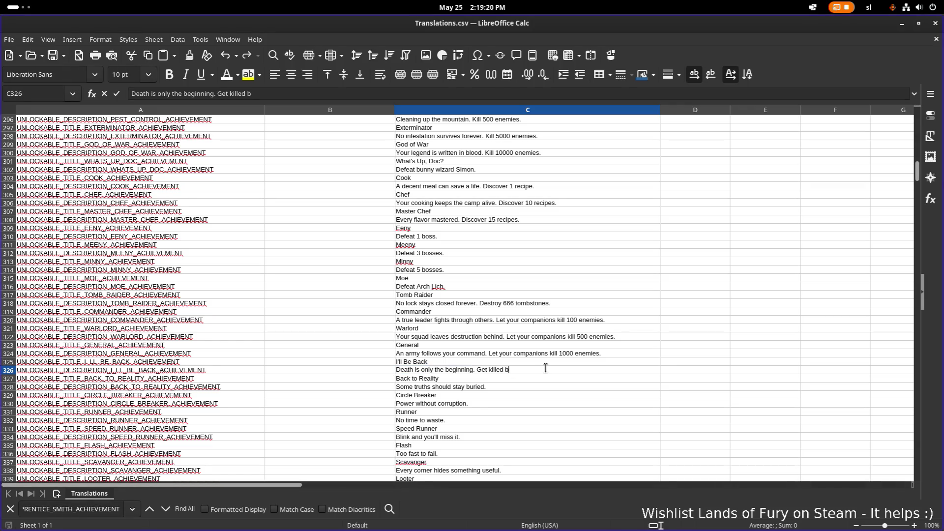
type("y the ")
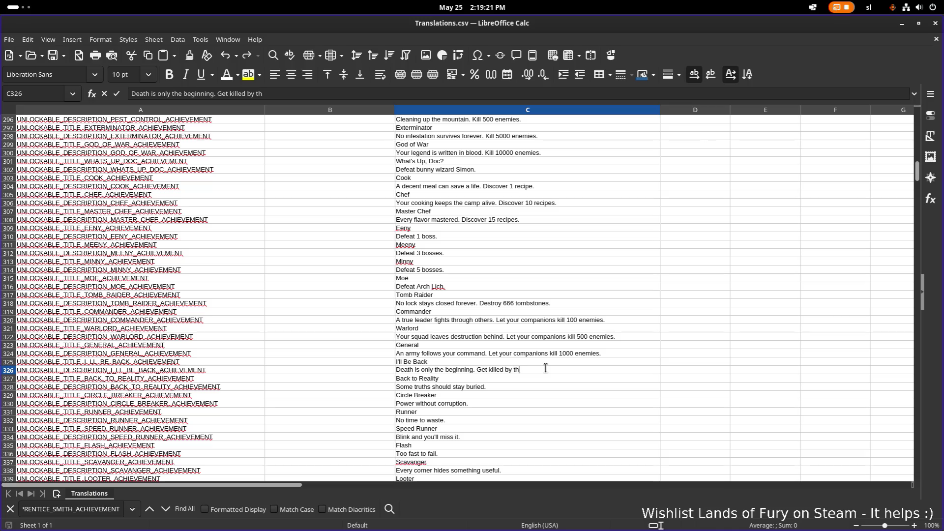
type("Arch Lich.")
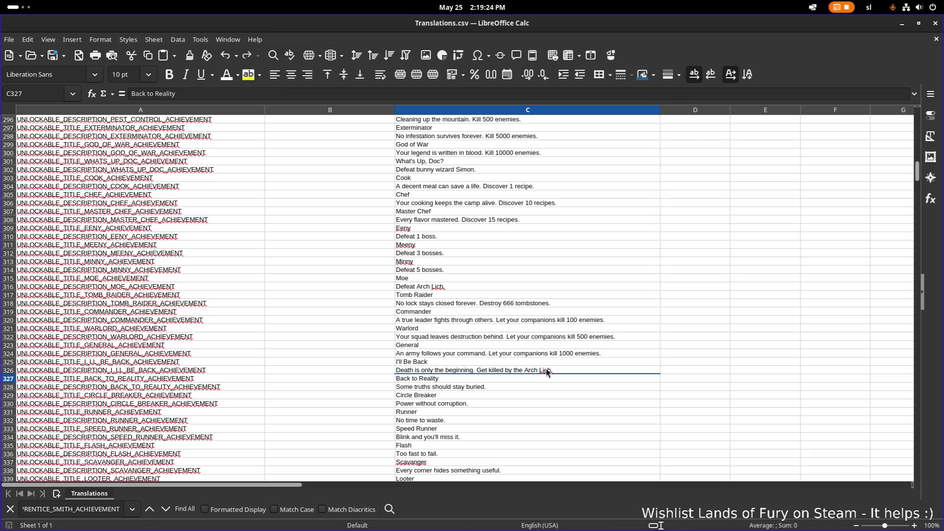
key("Return")
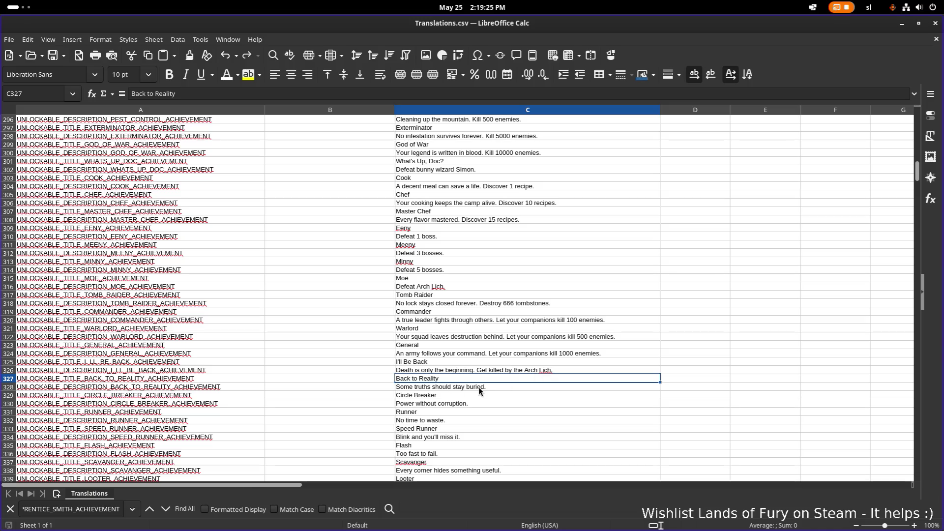
left_click(523, 387)
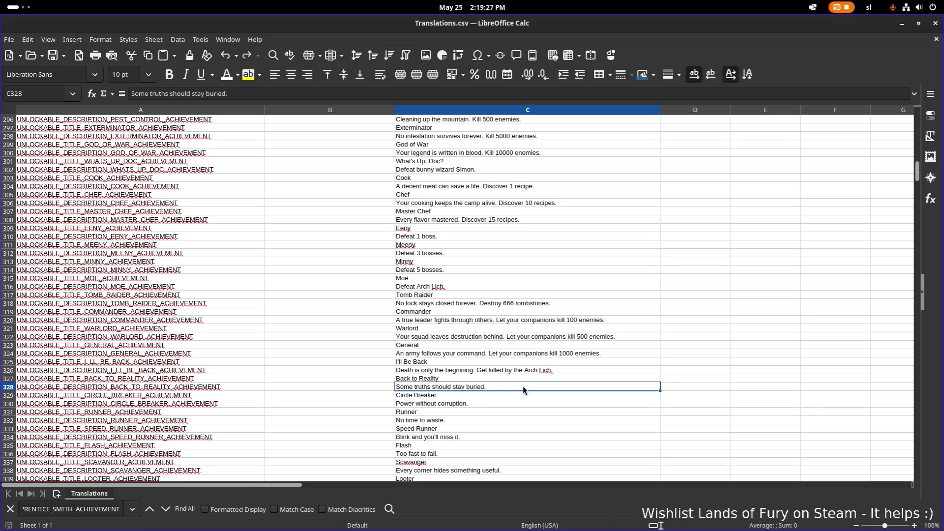
double_click(536, 385)
type("Fin")
type("game")
key("BackSpace")
key("BackSpace")
key("BackSpace")
type("run with ")
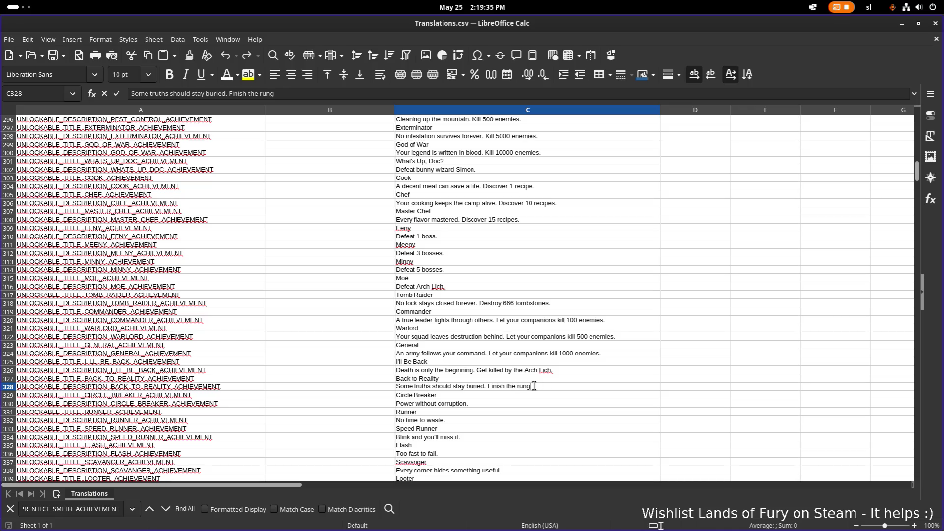
type("equipped cartridges.")
key("Return")
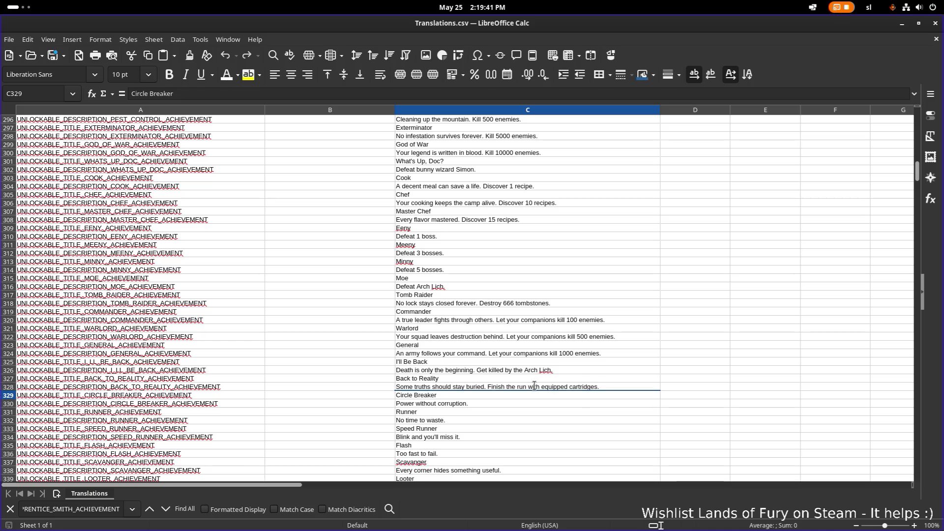
Give Circle Breaker the requirement to finish the run without cartridges.
key("Down")
key("F2")
type("Finish the run withouth c")
key("BackSpace")
key("BackSpace")
key("BackSpace")
type("ca")
type("rtridges.")
key("Return")
key("Return")
key("F2")
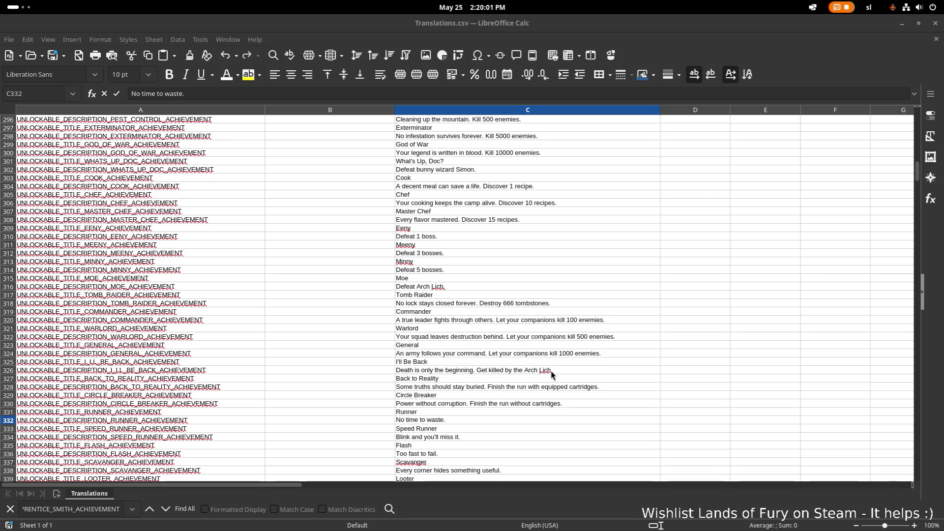
left_click(569, 370)
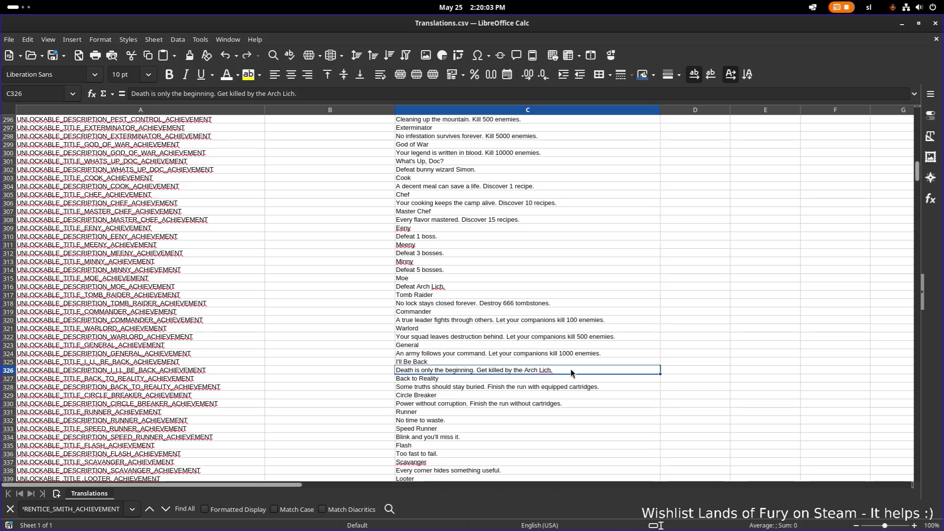
Append 'Finish the run under 60 minutes.' to the Runner description.
left_click(533, 378)
left_click(475, 418)
double_click(504, 418)
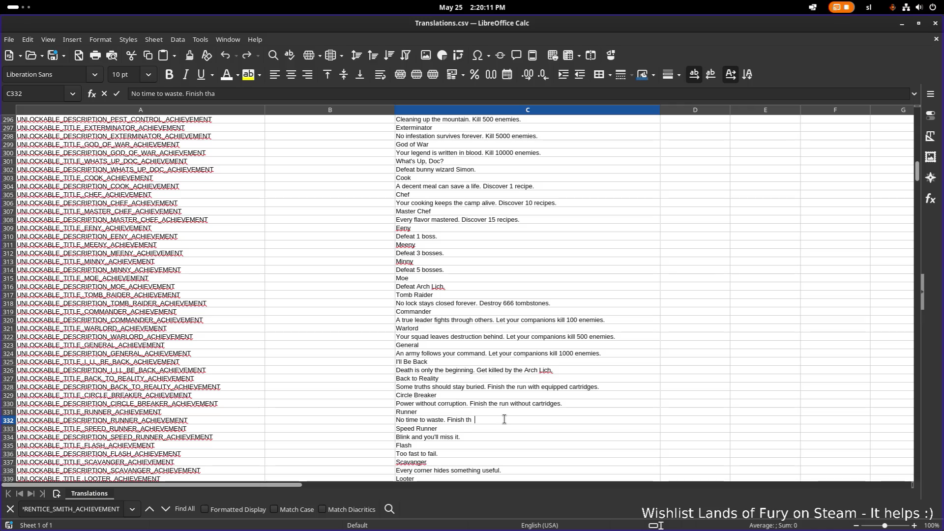
type("run")
key("BackSpace")
key("BackSpace")
type("min")
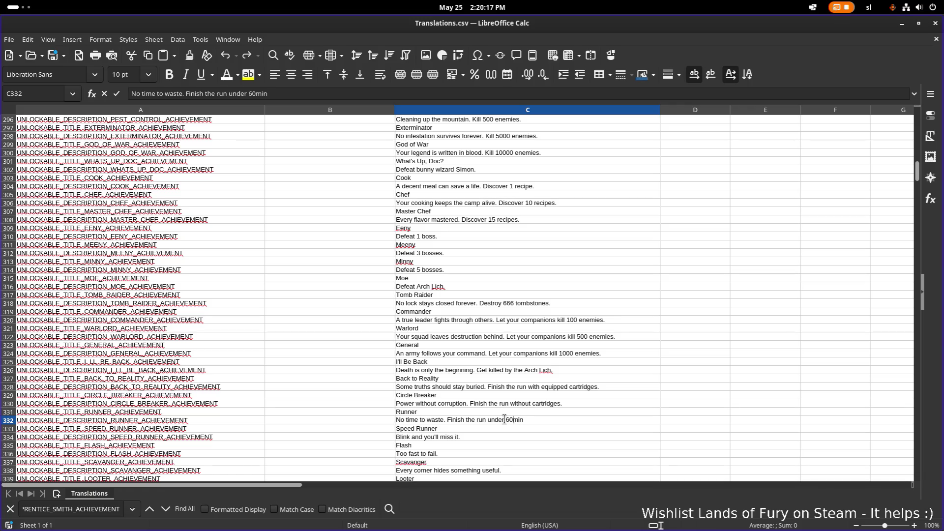
key("BackSpace")
key("BackSpace")
key("BackSpace")
type("min")
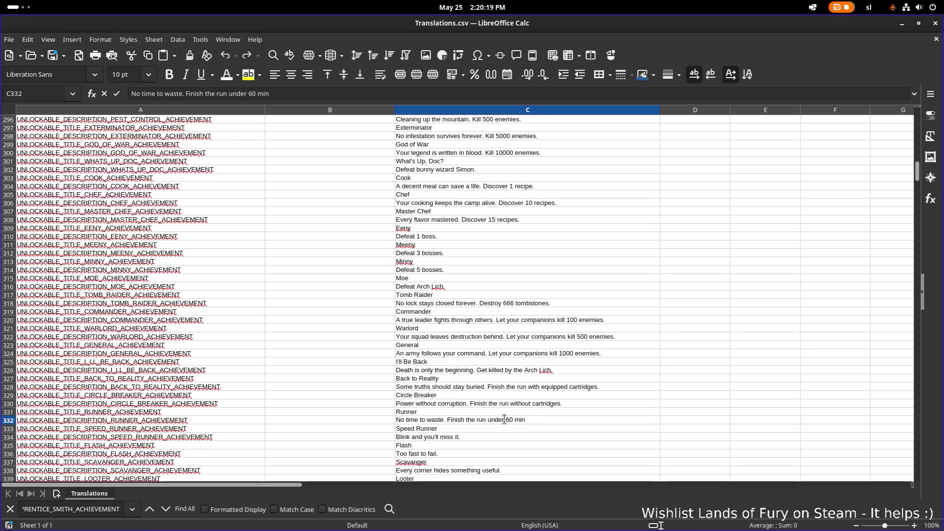
type("utes.")
key("ctrl+shift+Left")
key("ctrl+shift+Left")
key("ctrl+shift+Left")
key("ctrl+shift+Left")
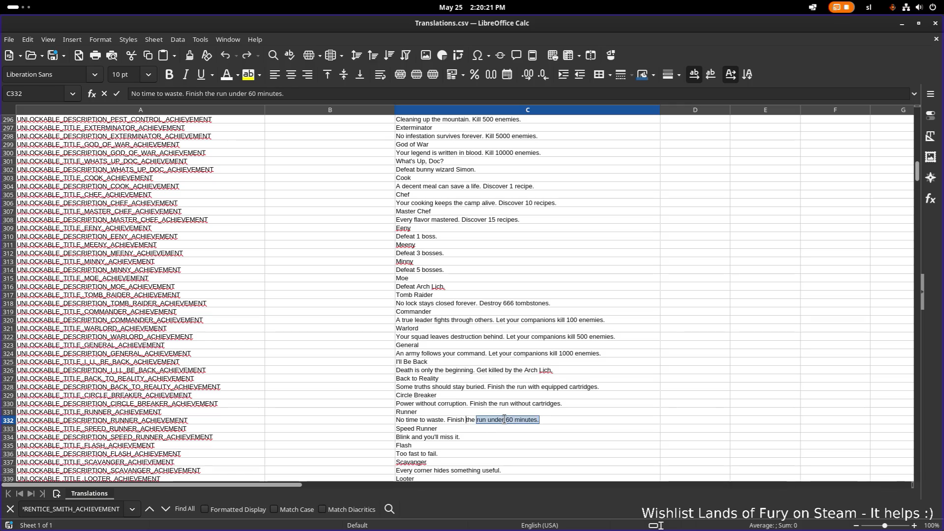
key("Return")
Paste the sentence into Speed Runner with the limit changed to 50 minutes.
key("Down")
key("F2")
key("ctrl+v")
key("ctrl+Left")
key("Left")
key("Left")
key("BackSpace")
type("5")
key("Return")
Paste the sentence into Flash with the limit changed to 45 minutes.
key("Down")
key("F2")
key("ctrl+v")
key("Left")
key("Left")
key("Left")
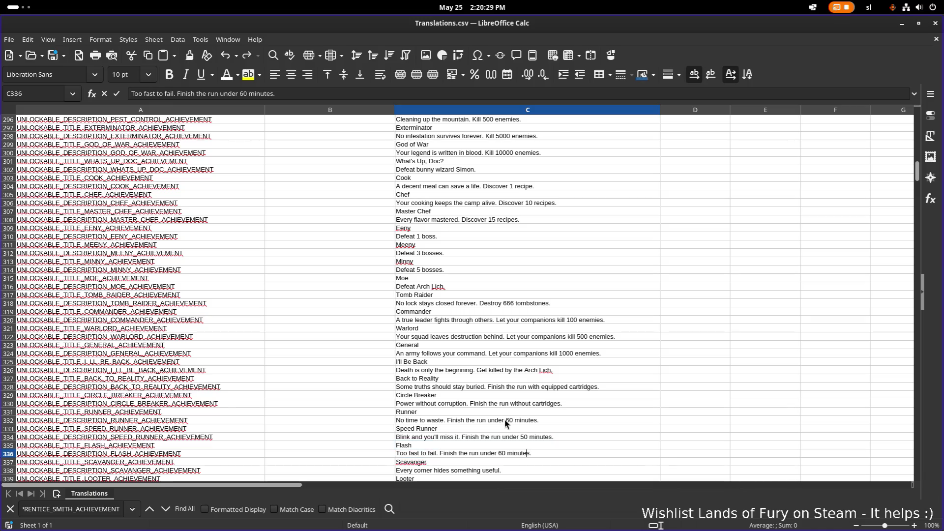
key("BackSpace")
key("BackSpace")
type("45")
key("End")
key("Return")
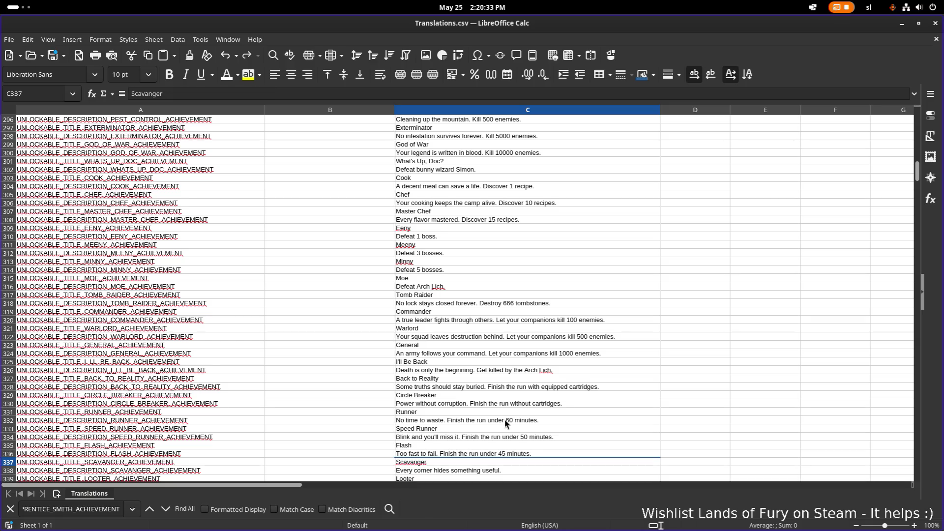
scroll(501, 419, "down", 3)
Append 'Open 3 chests.' to the Scavenger description.
double_click(516, 393)
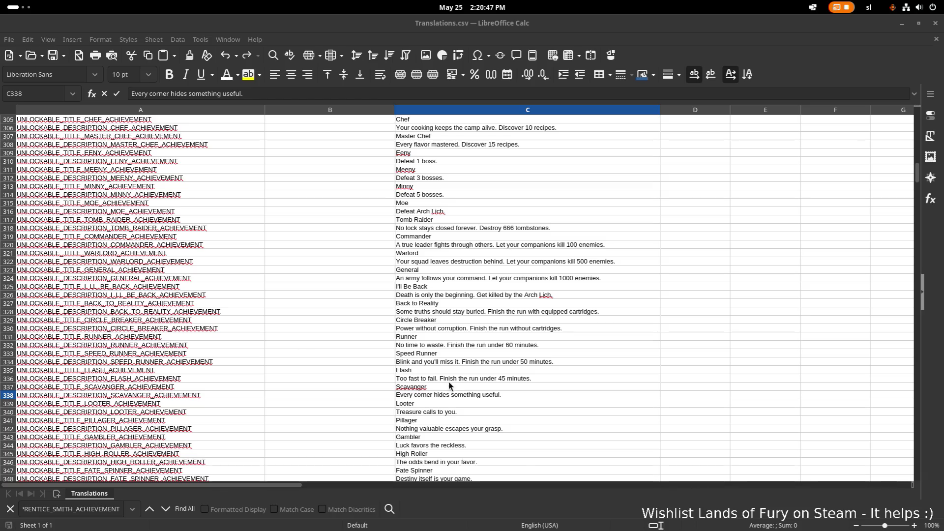
double_click(503, 394)
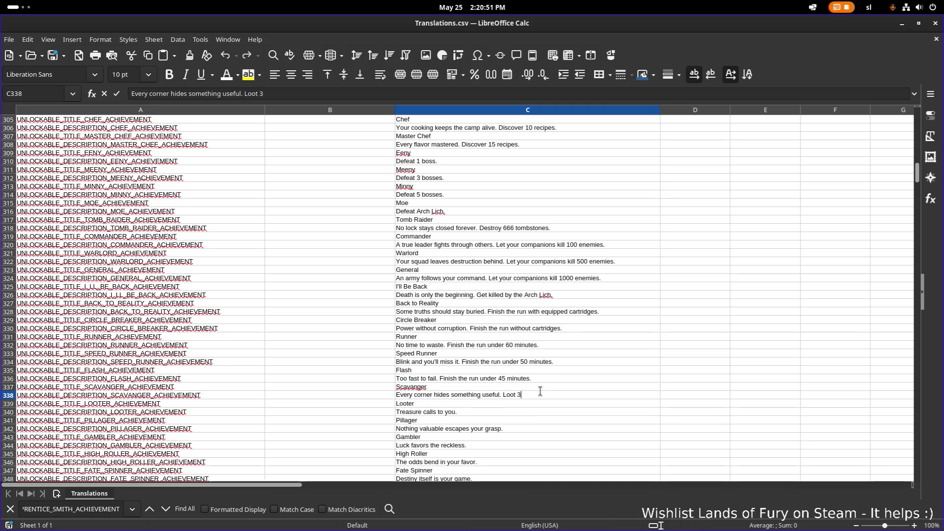
key("BackSpace")
type("Open")
double_click(539, 392)
key("Return")
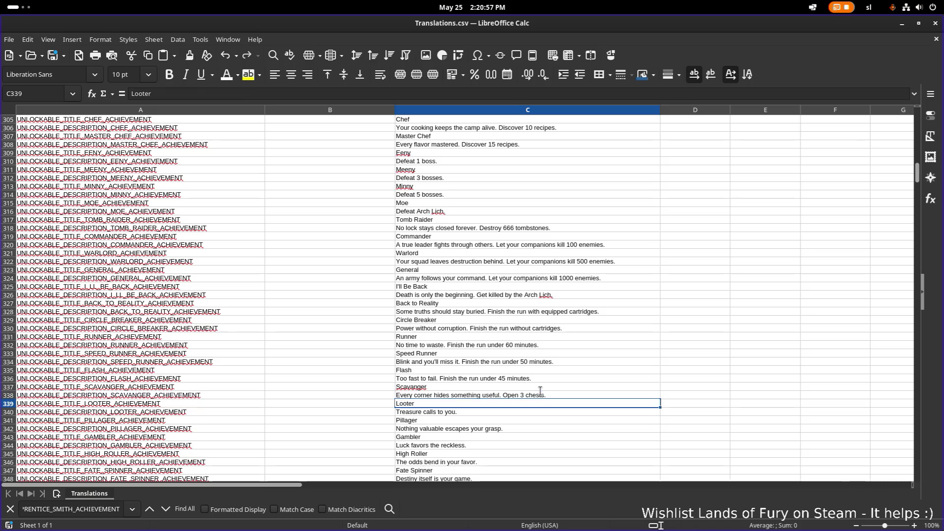
Append 'Open 10 chests.' to the Looter description.
key("F2")
type("Open 3 chests.")
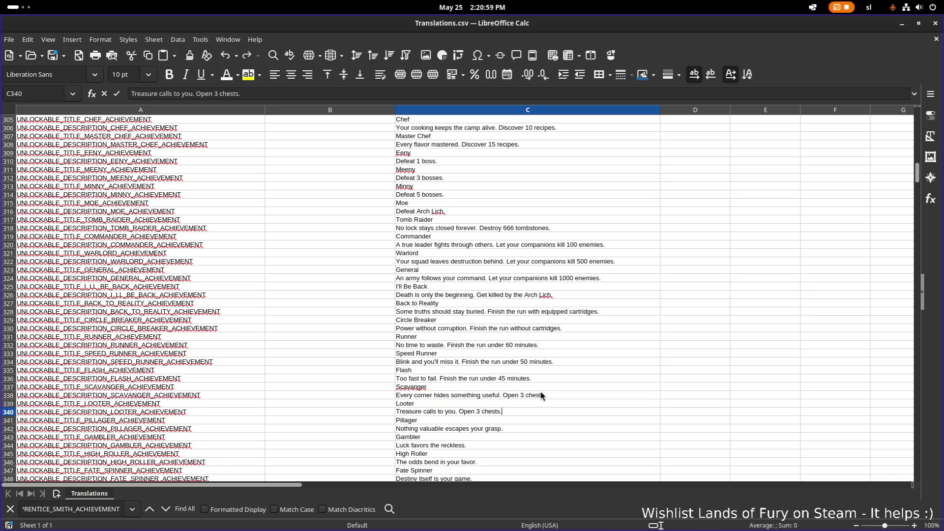
key("Left")
key("Left")
key("BackSpace")
type("10")
key("Return")
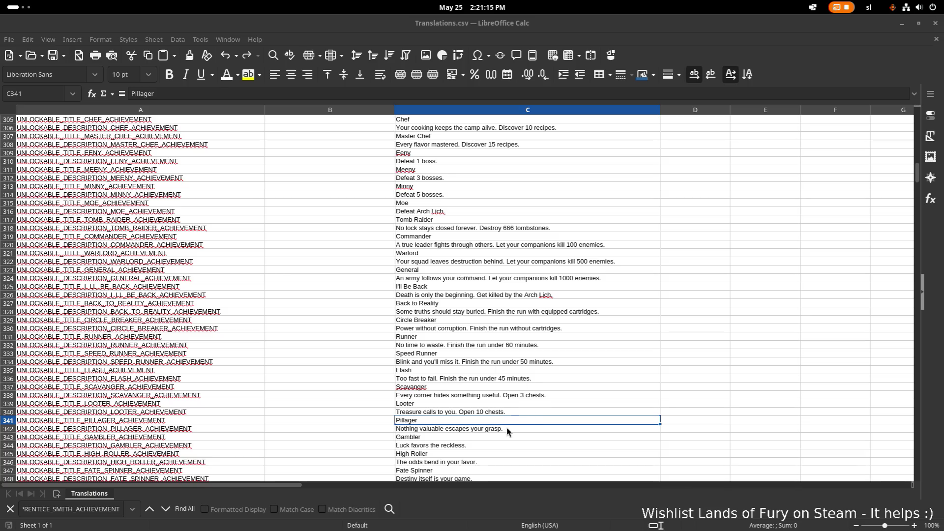
Append 'Open 100 chests.' to the Pillager description.
double_click(519, 426)
type("Open 3 chests.")
key("Left")
key("Left")
key("Left")
key("Delete")
type("100")
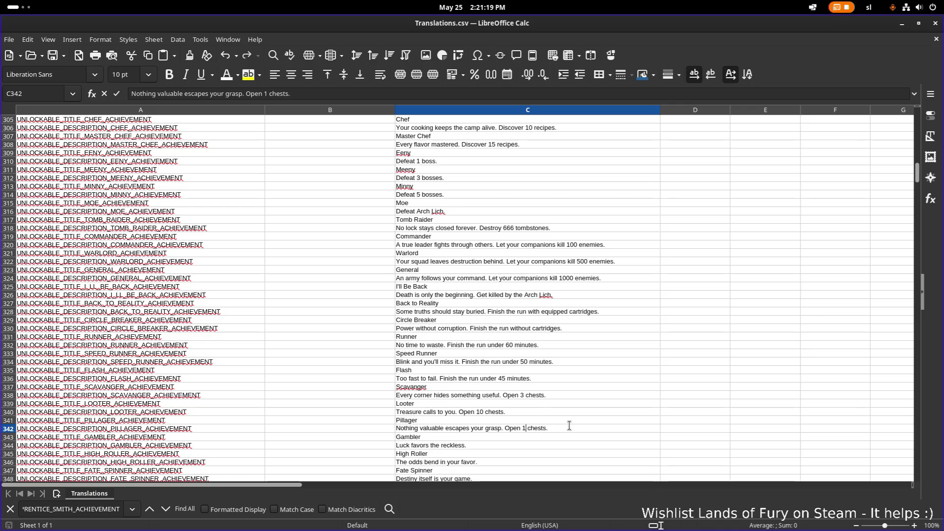
key("Return")
scroll(506, 420, "down", 1)
left_click(484, 418)
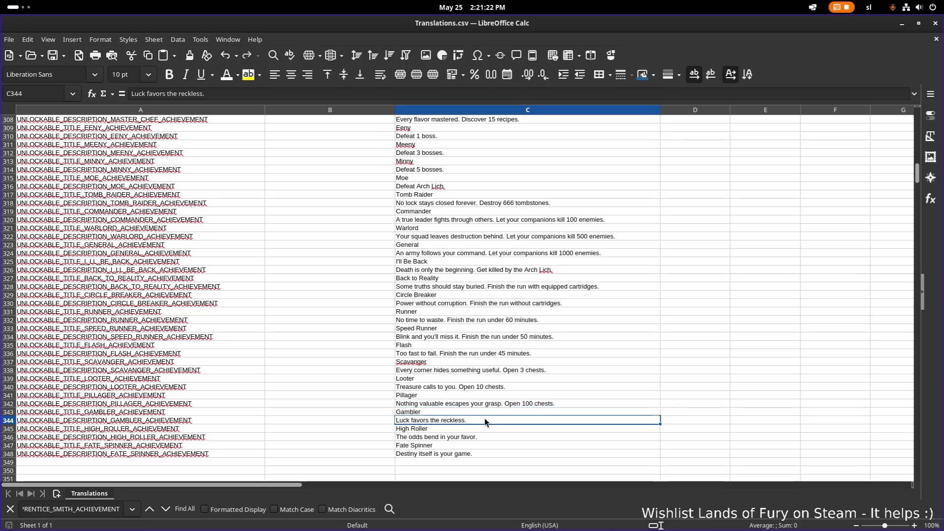
double_click(523, 420)
Append 'Interact with challenge room dials 15 times.' to the Gambler description.
key("alt+Tab")
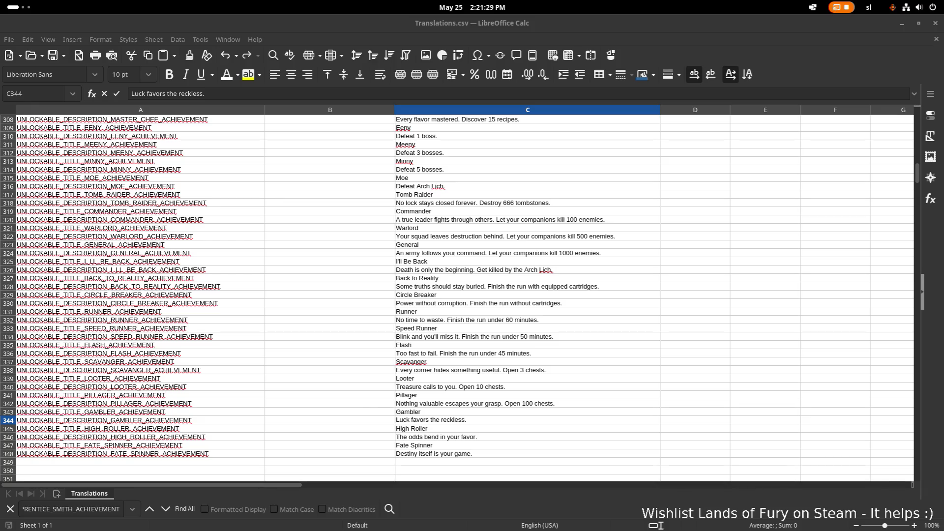
left_click(508, 423)
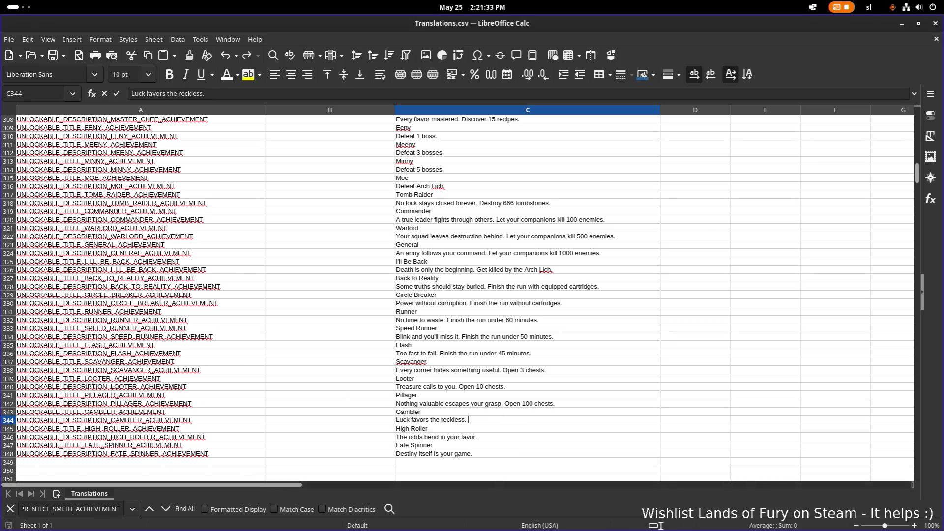
type("Spin the ")
type("dial in")
key("BackSpace")
key("BackSpace")
key("BackSpace")
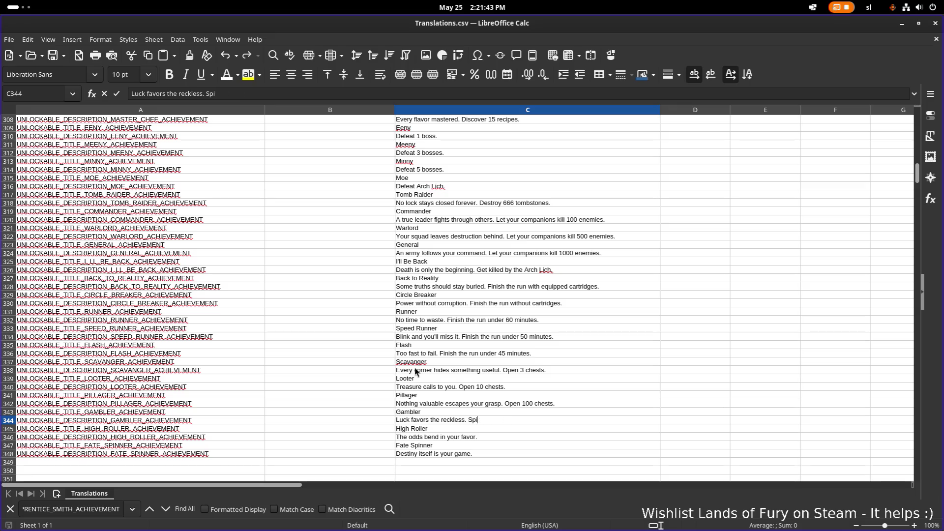
type("Interact with cha")
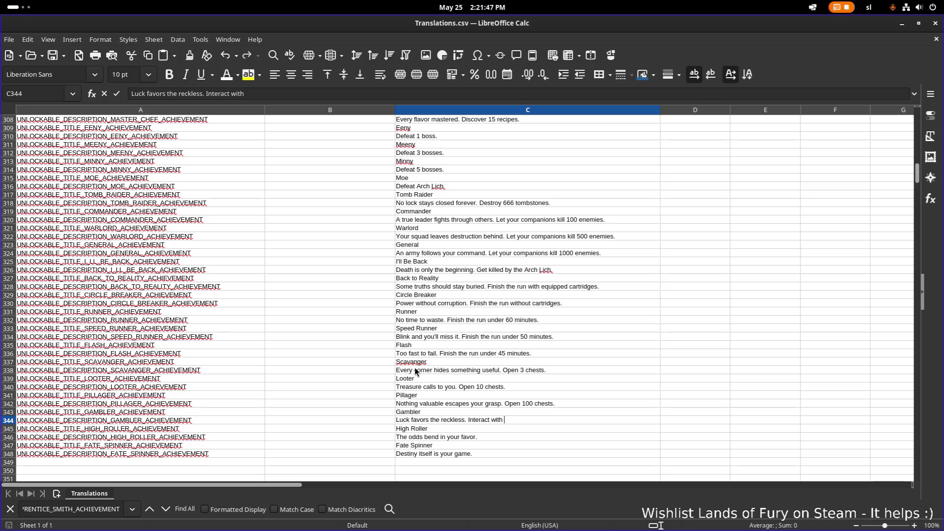
type("llenge roo")
type("m dials")
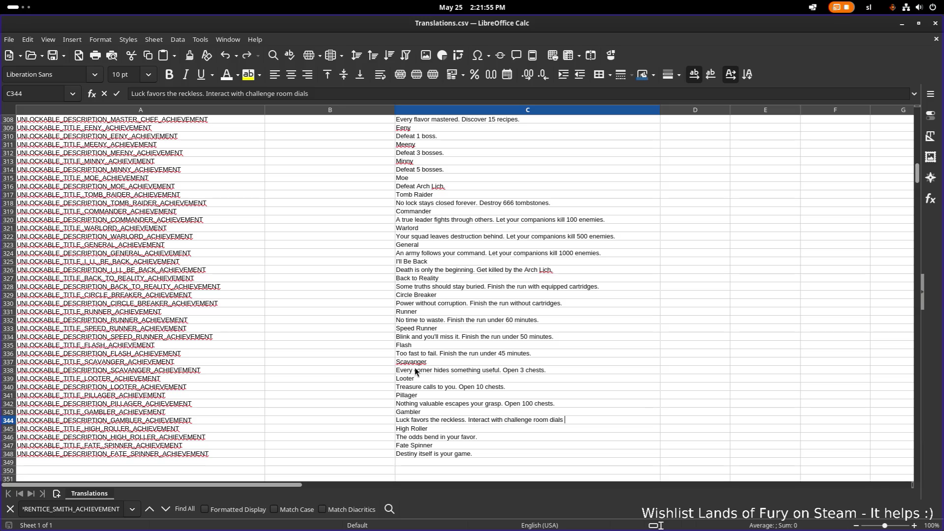
type("15 times.")
key("Return")
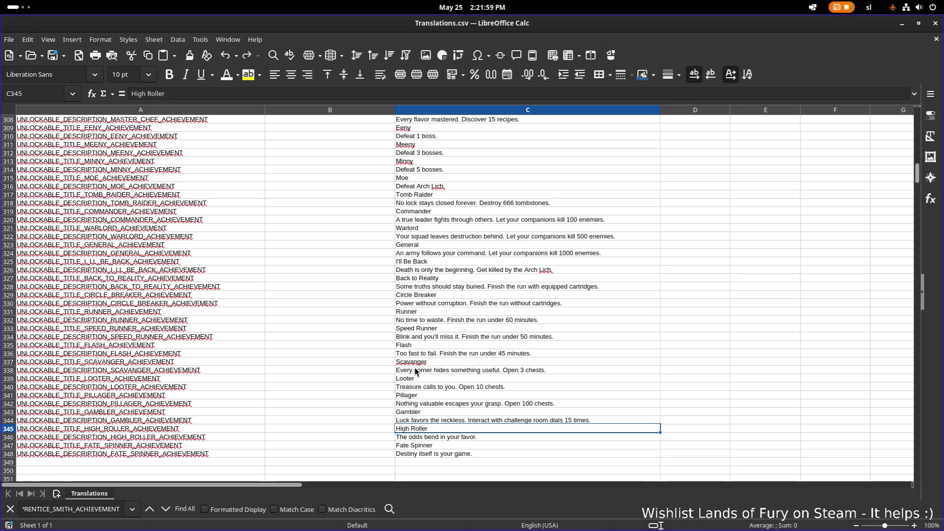
Copy the dials sentence into High Roller, changing the count to 100.
left_click(486, 420)
triple_click(516, 419)
key("ctrl+c")
double_click(481, 437)
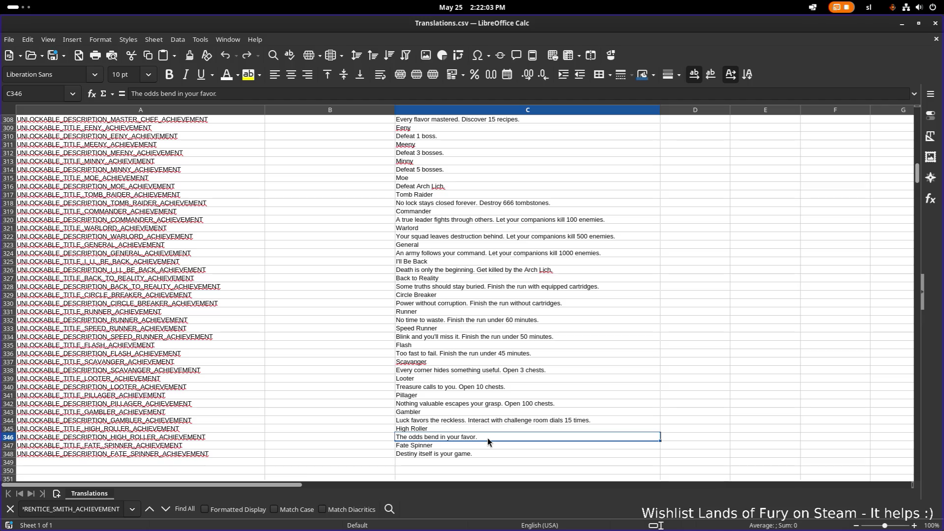
key("ctrl+v")
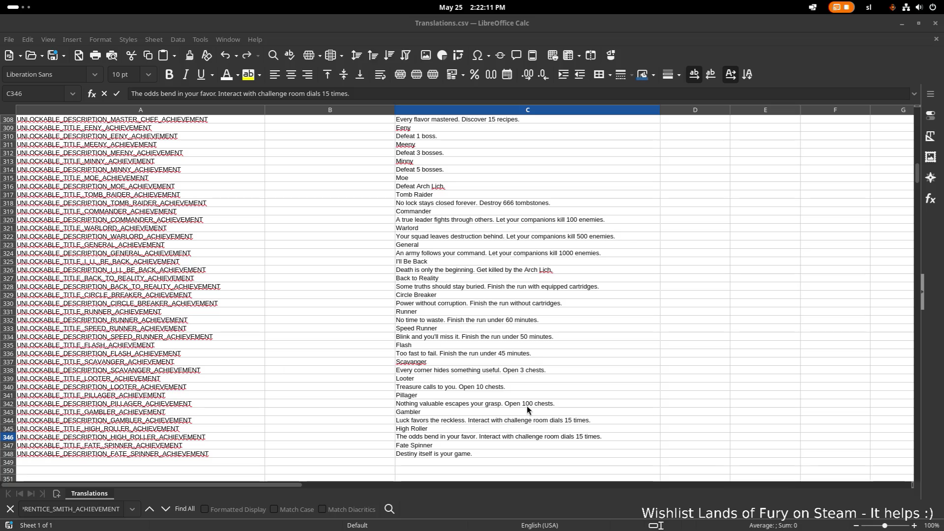
double_click(583, 437)
key("BackSpace")
type("00")
key("Return")
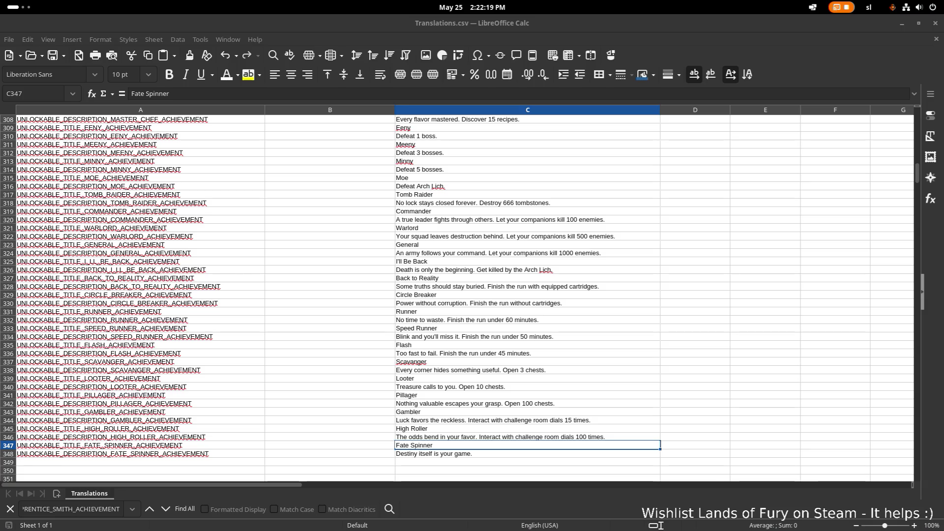
Paste the dials sentence into Fate Spinner with 1000 times, then minimize Calc.
double_click(509, 453)
key("ctrl+v")
left_click(573, 452)
key("Delete")
type("000")
key("Return")
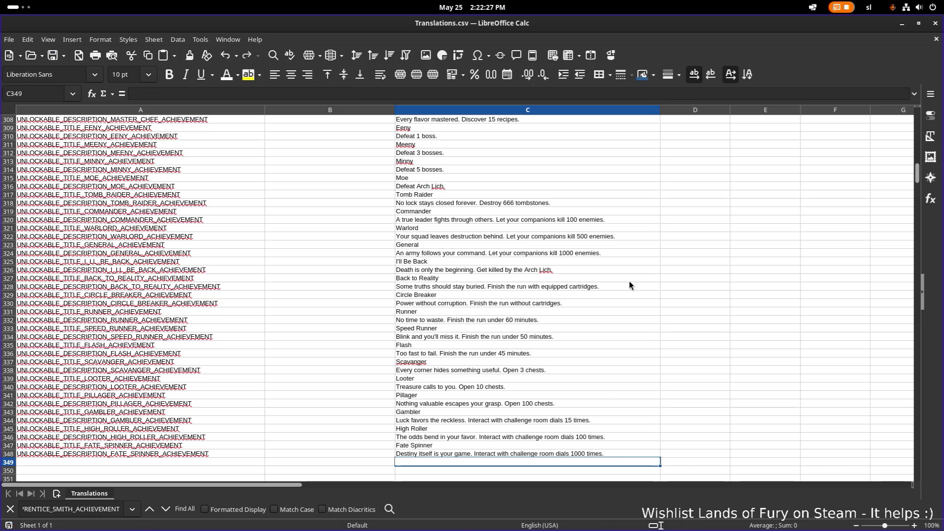
left_click(902, 24)
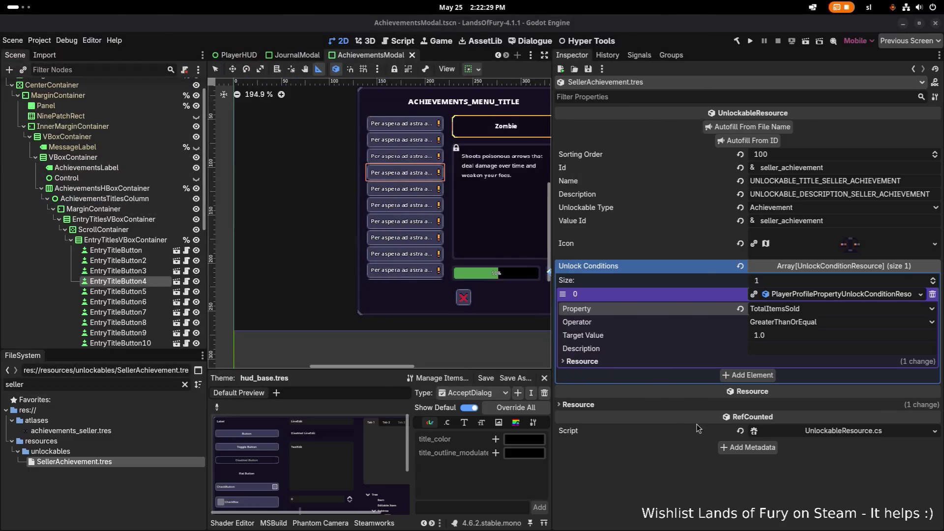
Bring Visual Studio Code to the front via Alt+Tab.
key("alt+Tab")
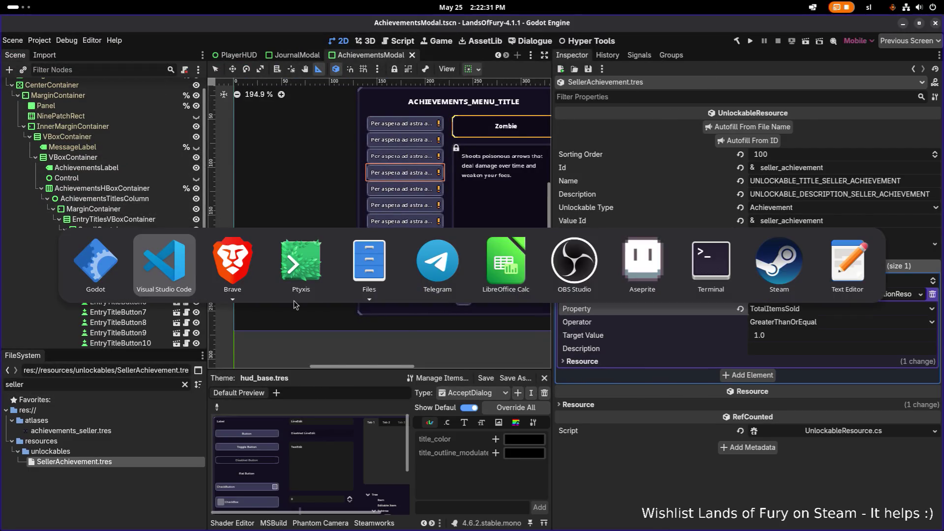
left_click(182, 257)
key("alt+Tab")
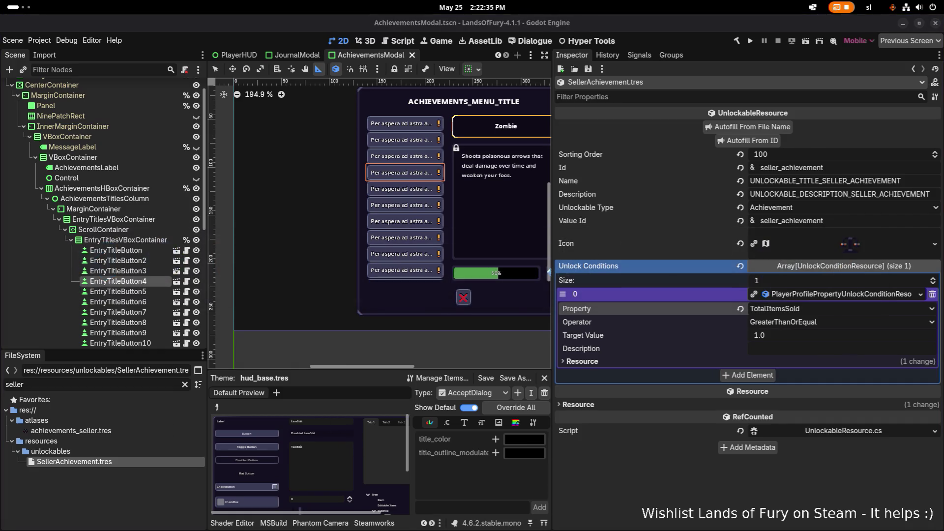
key("alt+Tab")
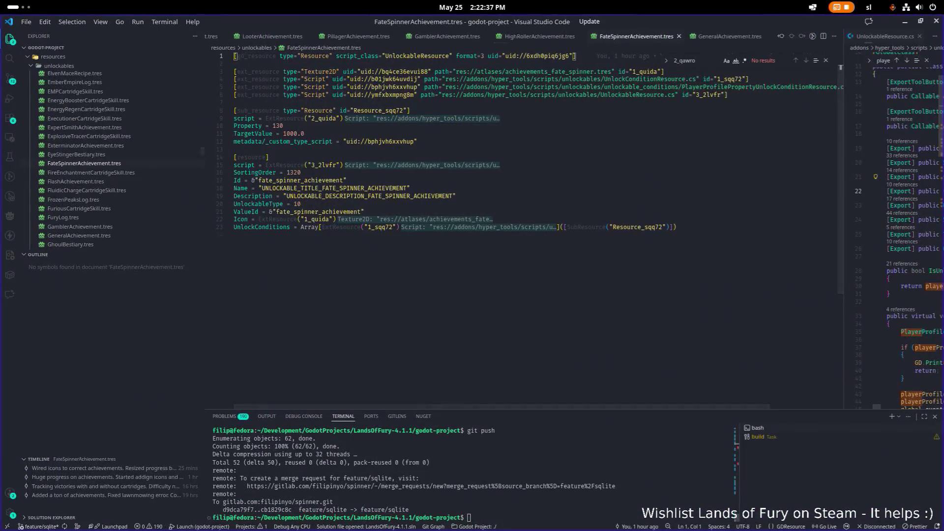
Stage all changes in the terminal and commit them with a message about achievement translation keys.
key("alt+Tab")
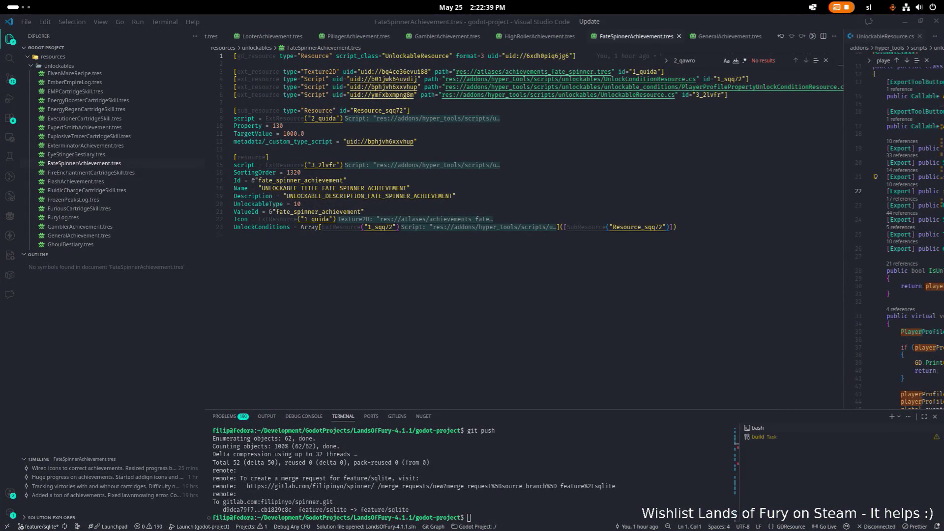
left_click(623, 472)
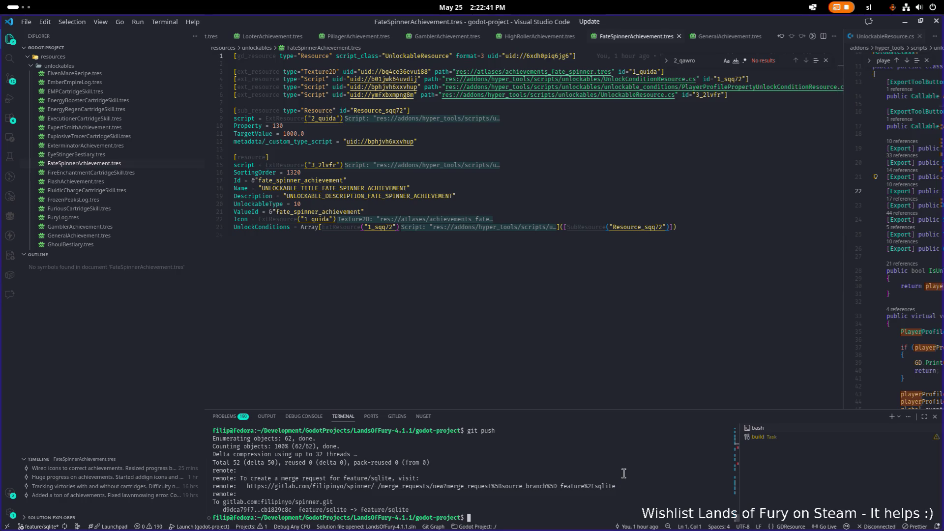
type("git")
type("it")
type(" .")
key("Return")
type("git commit -m ")
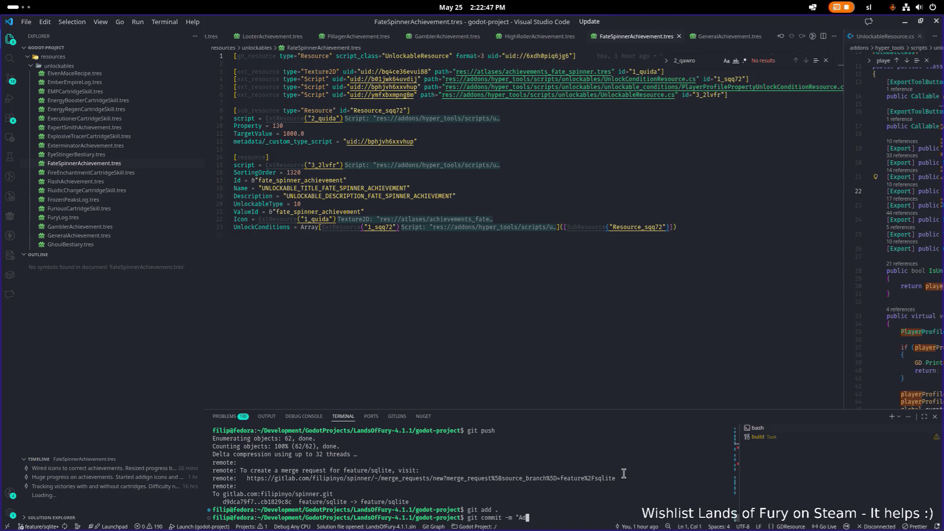
type("translations.")
type(" to")
key("BackSpace")
key("BackSpace")
key("BackSpace")
type("keys for the achievements")
type(".\"")
key("Return")
Run git push, minimize VS Code and launch the game from Godot.
type("git pu")
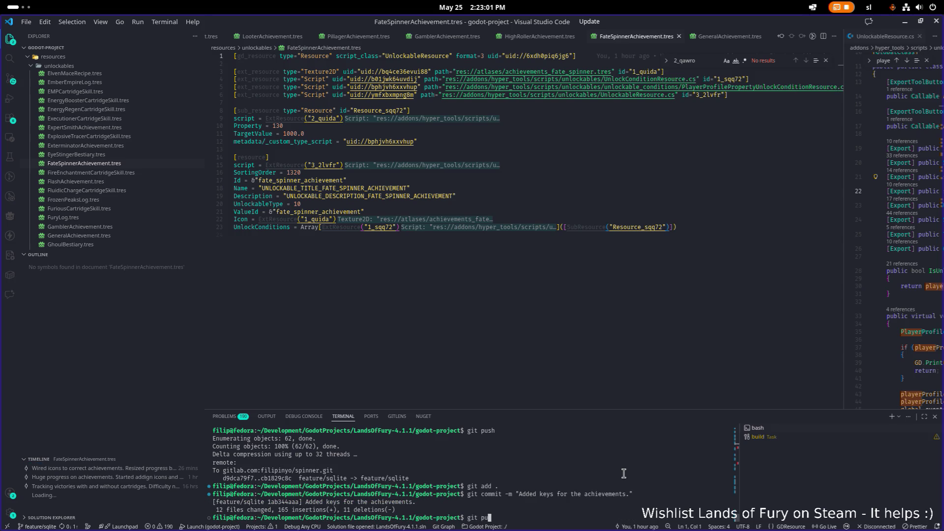
type("sh")
key("Return")
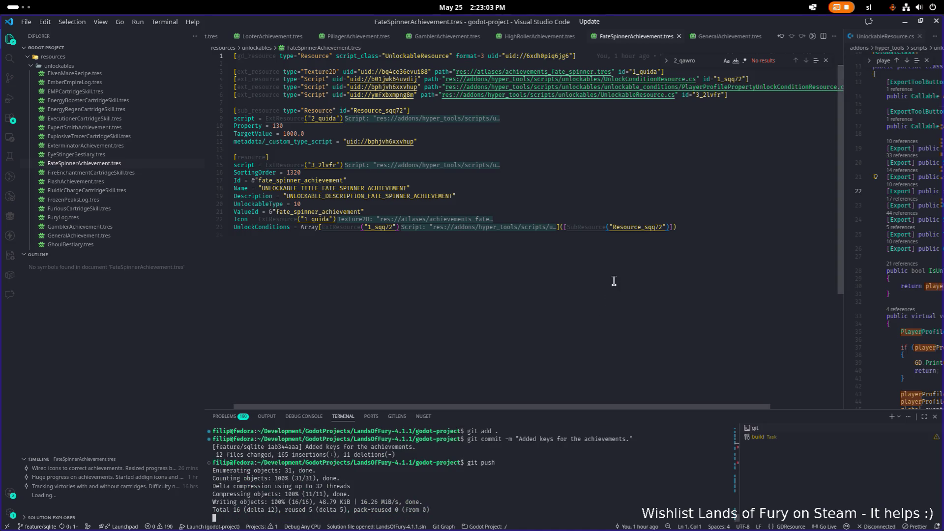
left_click(904, 22)
left_click(751, 41)
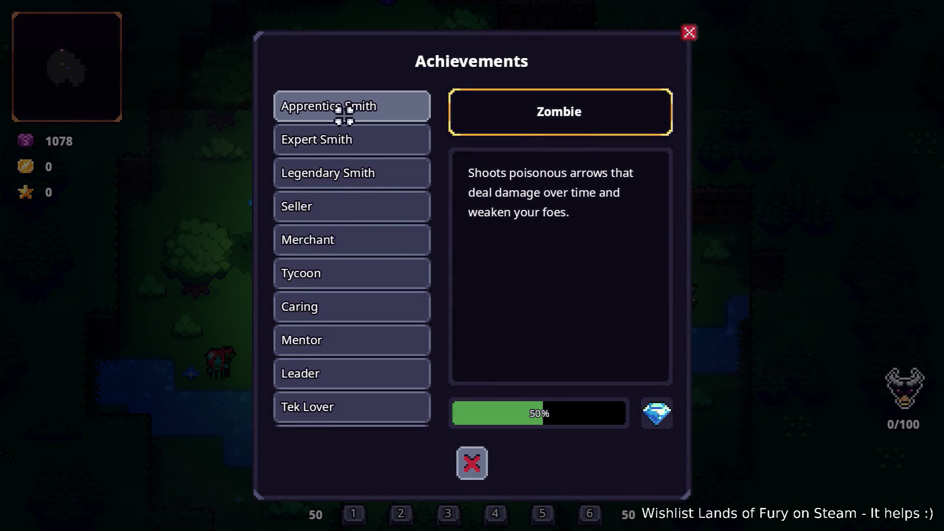
Read the Apprentice, Expert and Legendary Smith, Seller, Merchant, Tycoon, Caring and Mentor achievement descriptions.
scroll(381, 158, "down", 5)
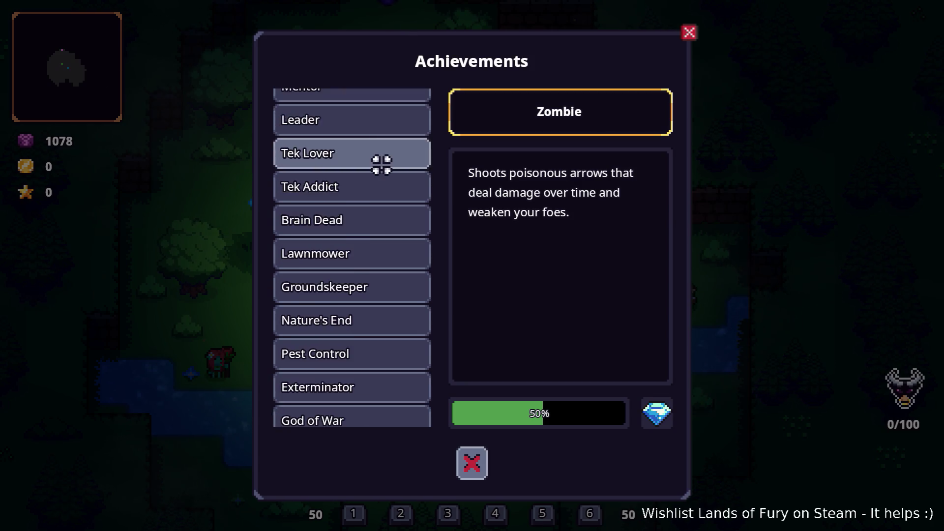
scroll(381, 165, "down", 10)
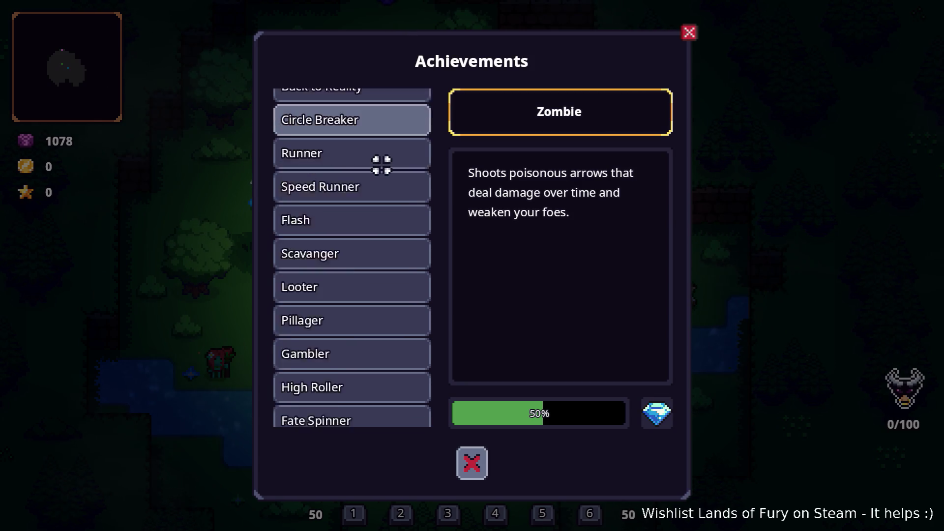
scroll(381, 162, "up", 15)
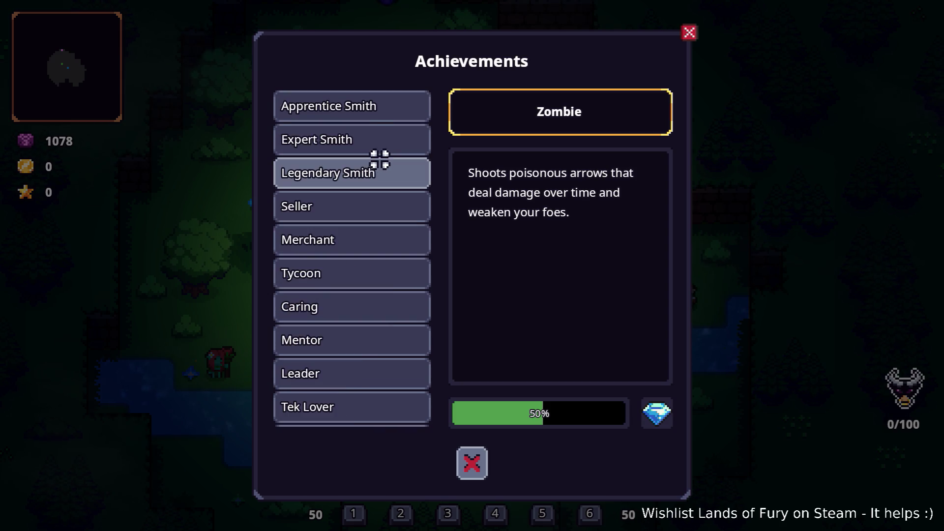
left_click(383, 117)
left_click(376, 144)
left_click(374, 174)
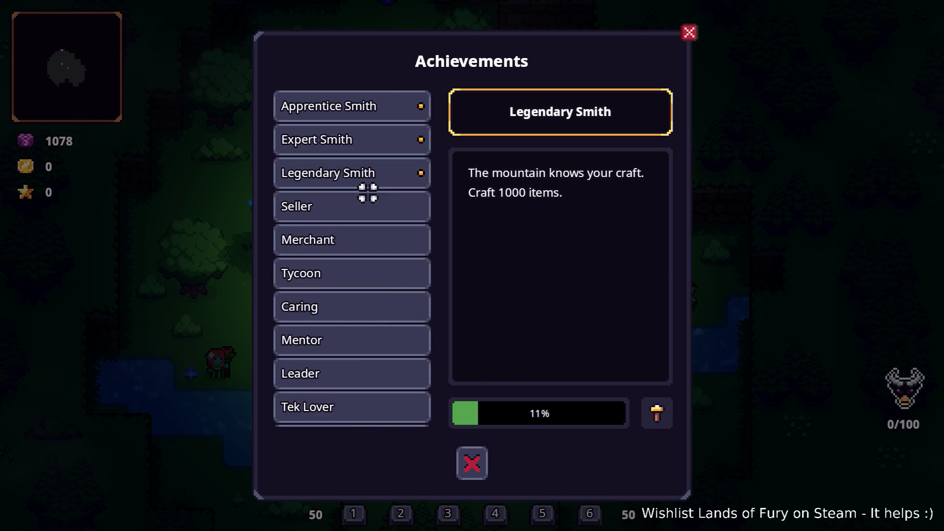
left_click(366, 209)
left_click(367, 236)
left_click(362, 275)
left_click(356, 314)
left_click(356, 340)
Read the Tek Lover, Lawnmower, Moe, Minny, Meeny and Eeny achievement descriptions.
left_click(356, 394)
scroll(356, 394, "down", 4)
left_click(356, 381)
scroll(354, 381, "down", 5)
left_click(354, 381)
left_click(354, 355)
left_click(352, 383)
left_click(352, 358)
left_click(352, 329)
left_click(352, 302)
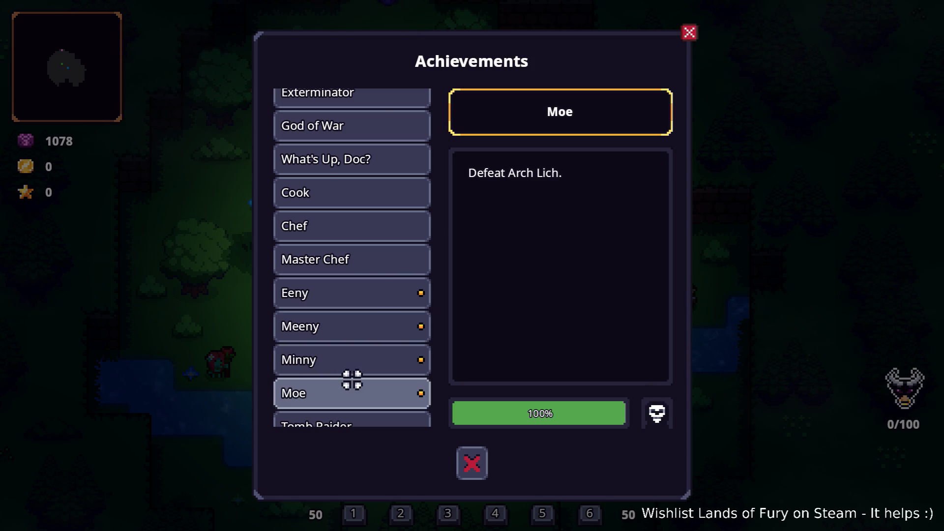
Read the Warlord, General, Back to Reality and I'll Be Back achievement descriptions.
scroll(354, 381, "down", 3)
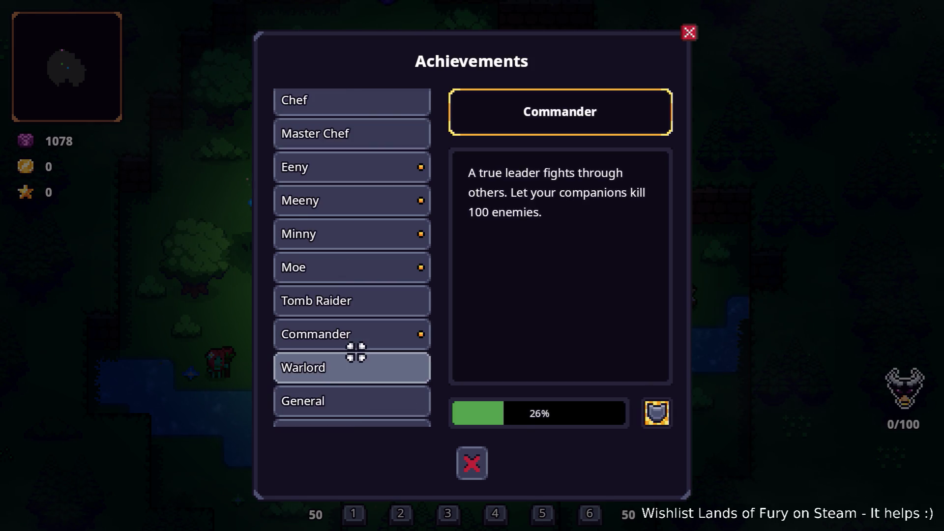
left_click(355, 374)
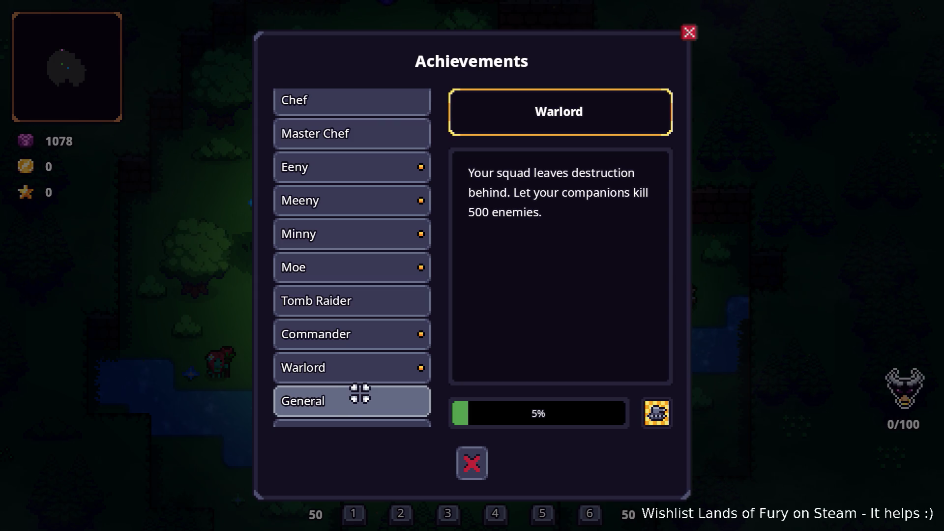
left_click(358, 395)
scroll(358, 391, "down", 2)
left_click(365, 381)
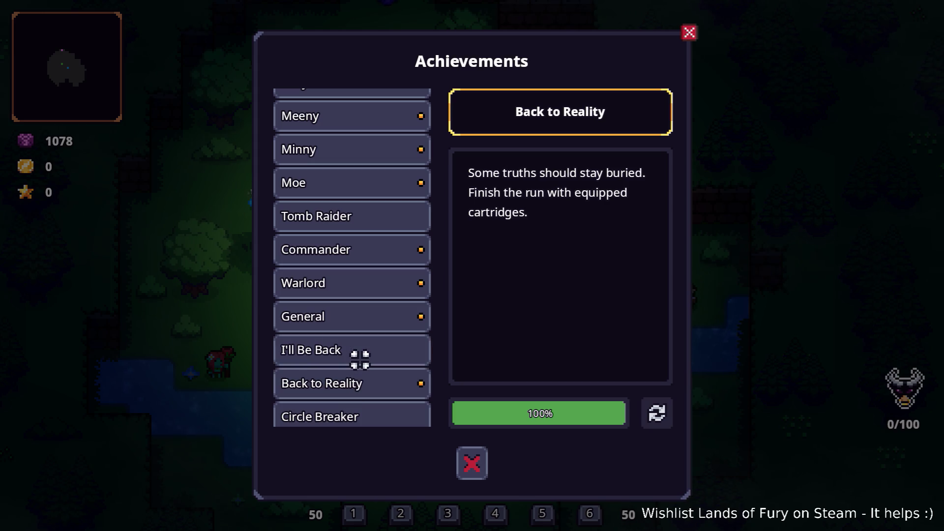
left_click(360, 363)
scroll(364, 379, "down", 4)
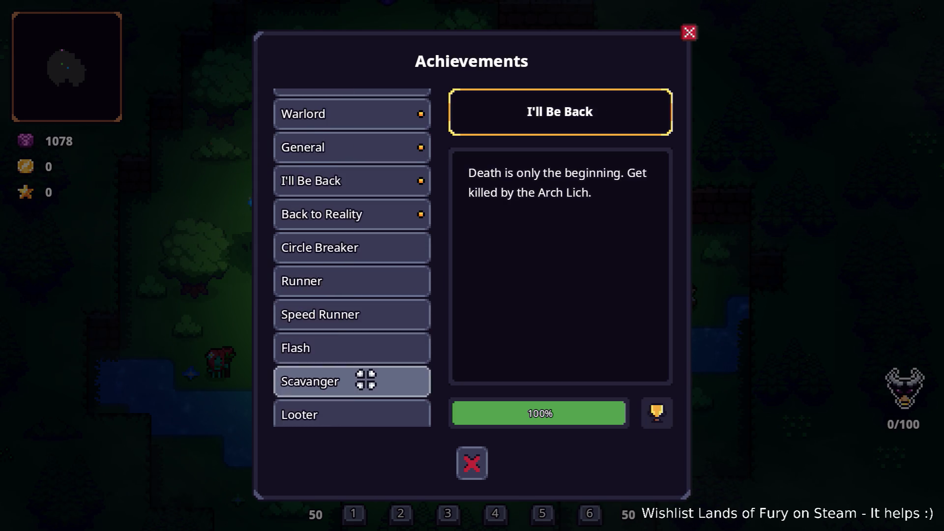
scroll(364, 374, "up", 2)
Compare the Commander, Warlord and General descriptions, then recheck I'll Be Back.
left_click(365, 195)
left_click(368, 176)
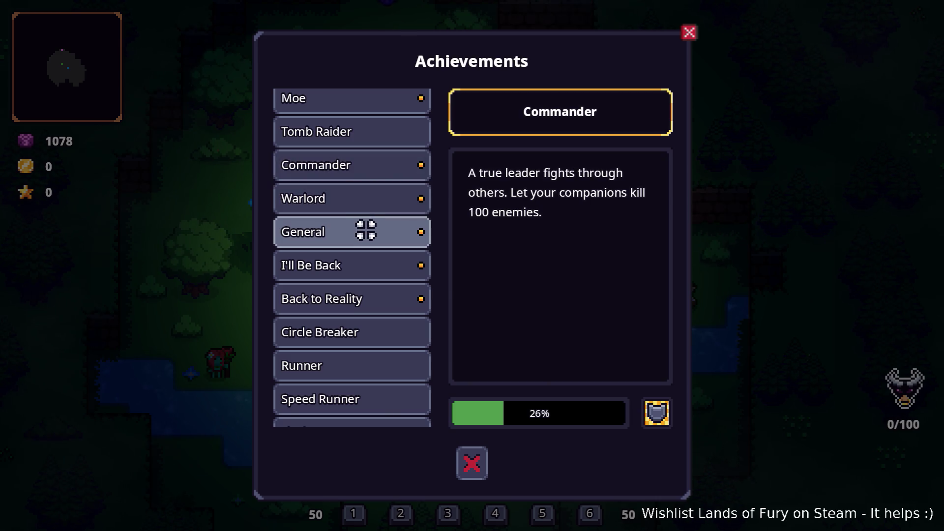
left_click(372, 197)
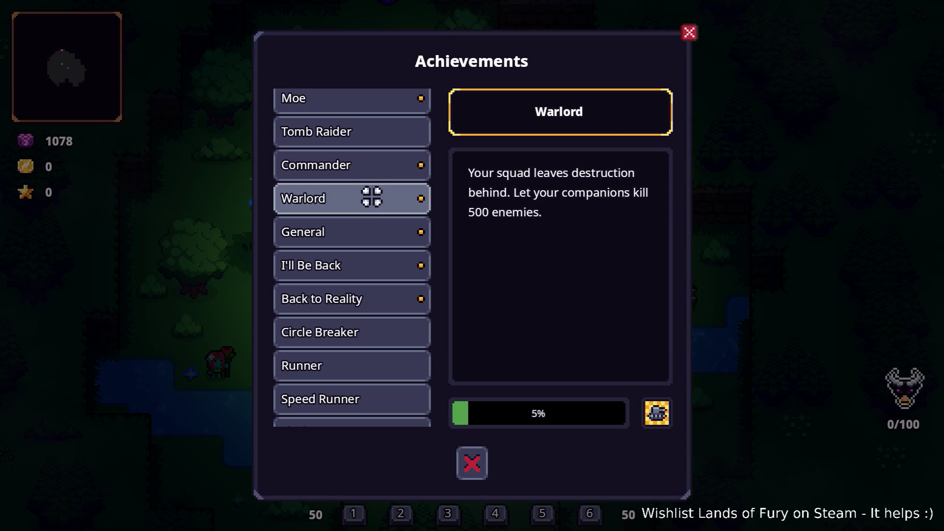
left_click(370, 227)
left_click(369, 198)
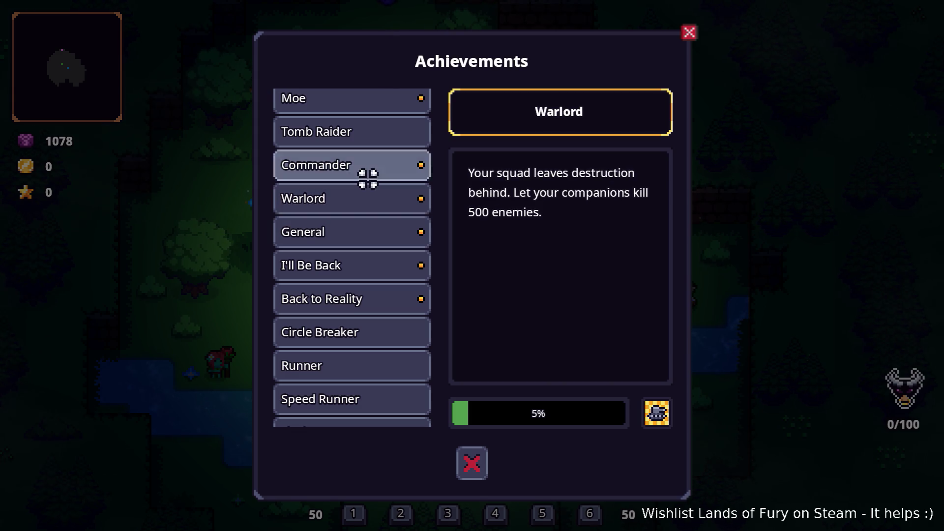
left_click(368, 178)
left_click(363, 197)
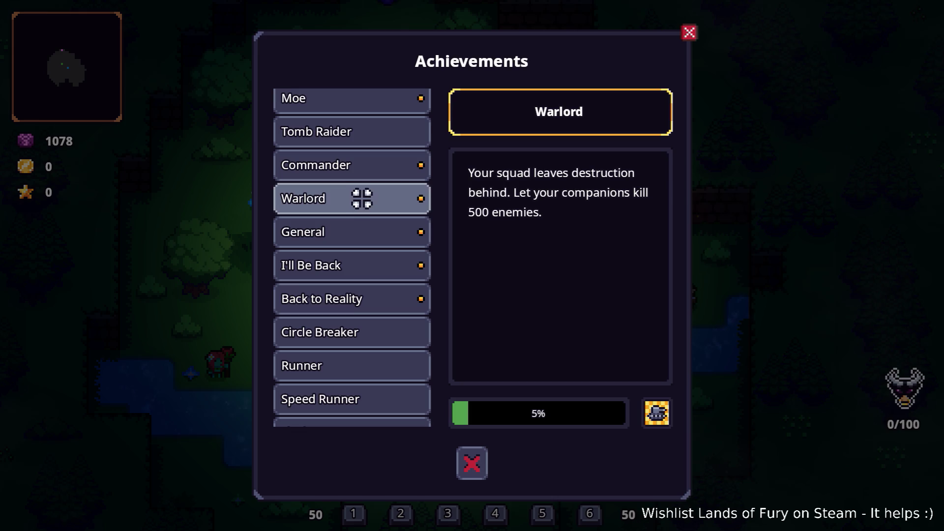
left_click(357, 265)
Read the Circle Breaker, Speed Runner, Flash and Looter achievement descriptions.
left_click(353, 331)
scroll(354, 321, "down", 3)
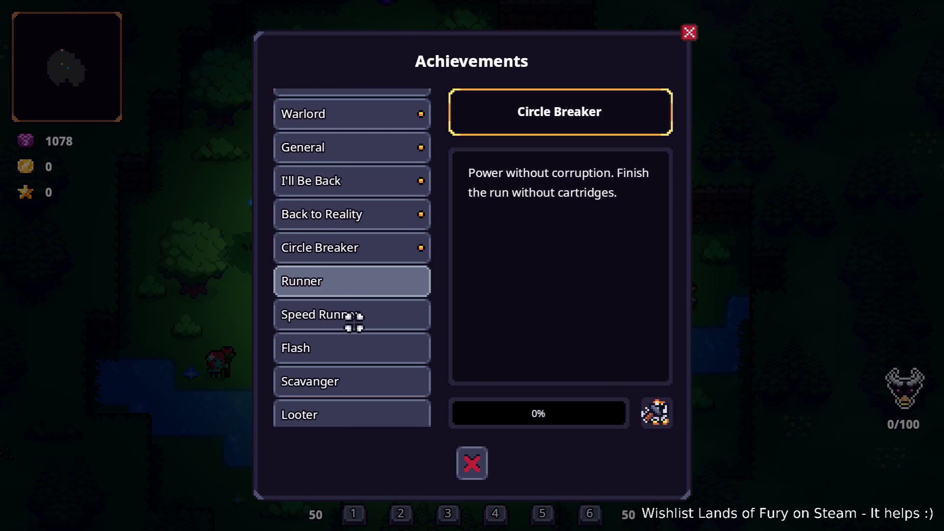
left_click(354, 322)
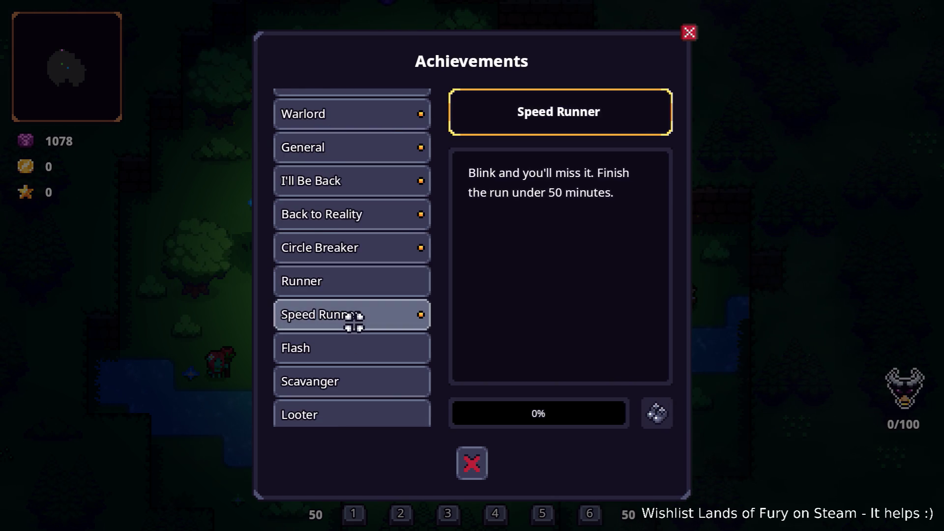
left_click(353, 343)
scroll(354, 344, "down", 3)
left_click(353, 338)
scroll(356, 350, "down", 2)
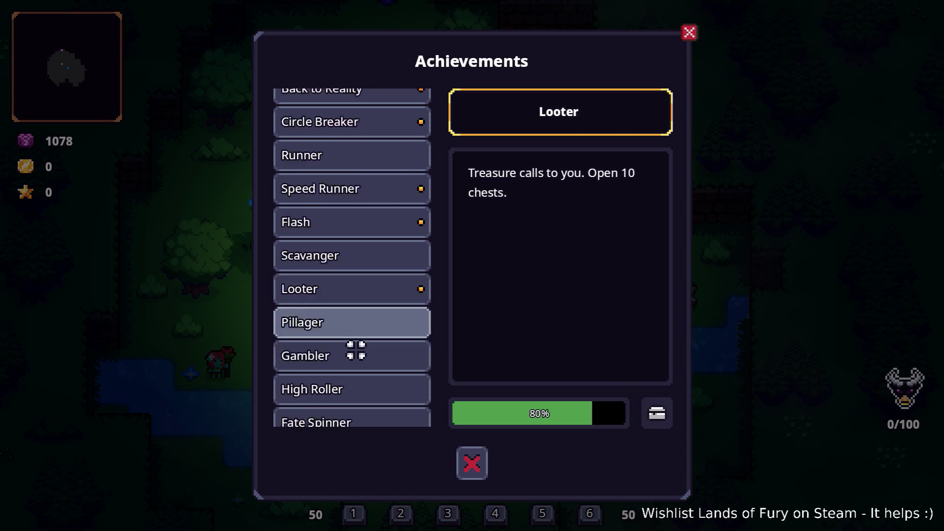
scroll(357, 350, "down", 1)
Read and compare the Gambler, High Roller and Fate Spinner challenge-dial achievement descriptions.
left_click(356, 340)
left_click(355, 368)
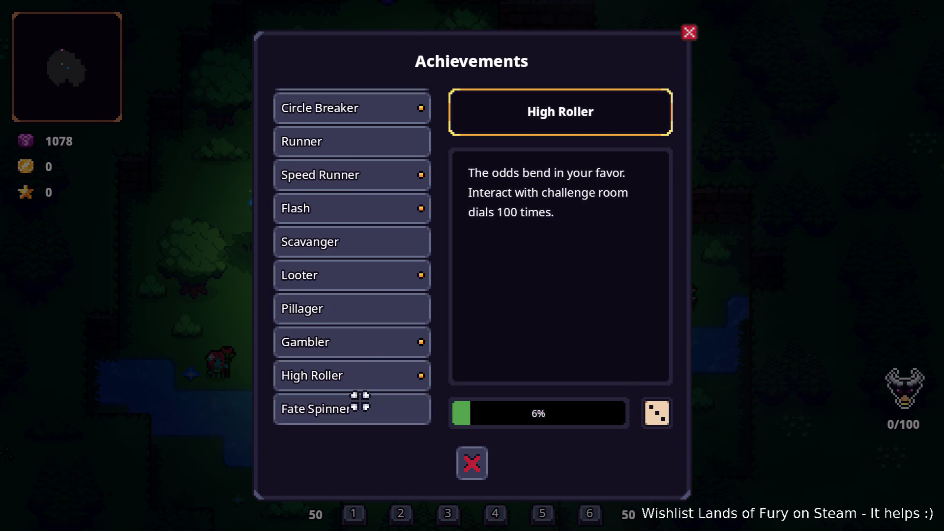
left_click(360, 400)
left_click(361, 377)
left_click(364, 347)
left_click(362, 371)
left_click(361, 349)
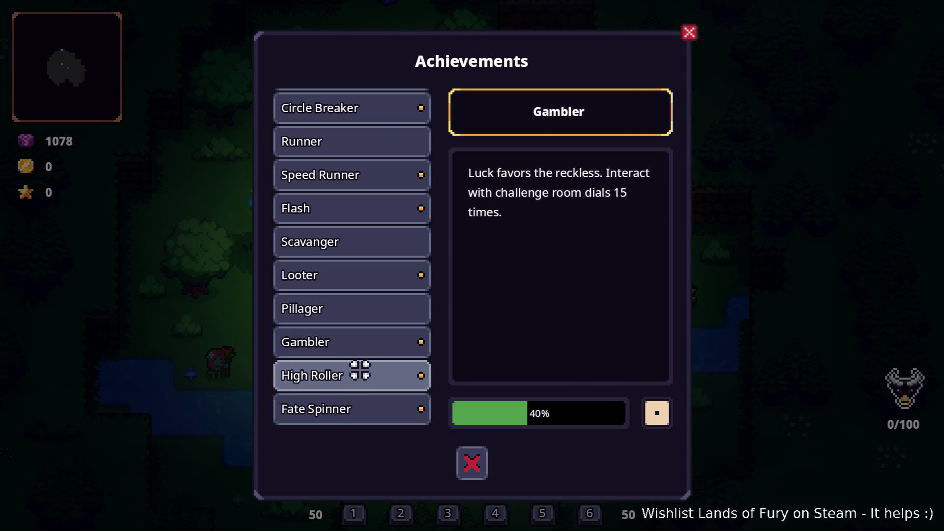
left_click(359, 372)
left_click(356, 396)
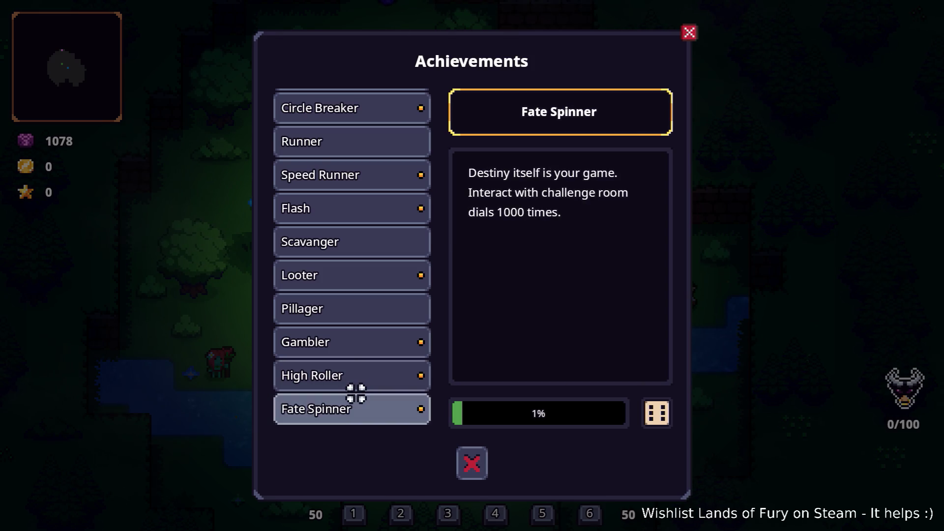
Recheck Apprentice Smith, Mentor, Leader, Pillager, Looter, Scavanger and Gambler descriptions.
scroll(356, 388, "up", 10)
left_click(375, 112)
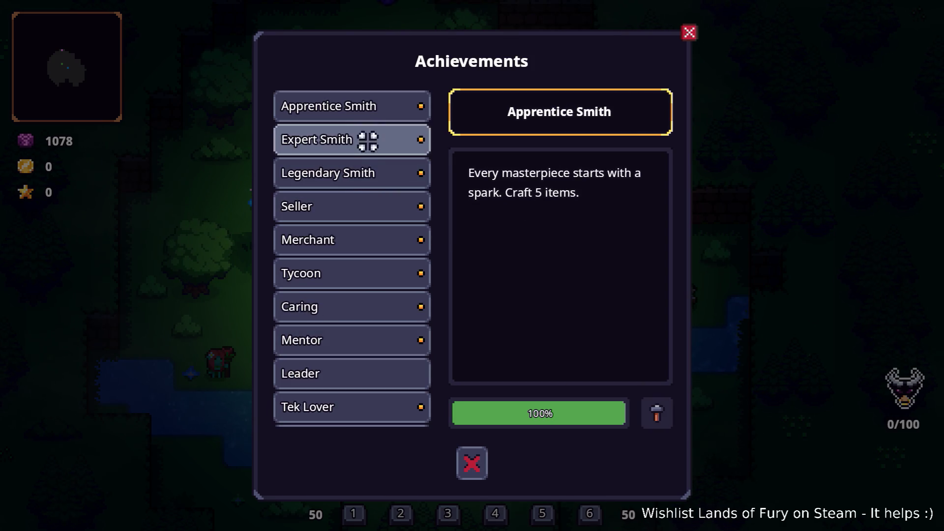
scroll(369, 231, "down", 3)
left_click(368, 263)
left_click(364, 295)
scroll(365, 300, "down", 20)
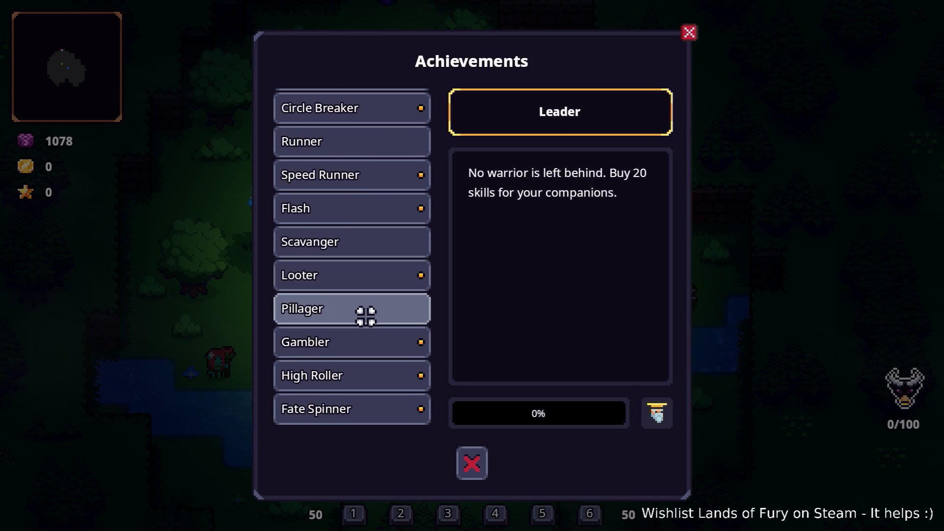
left_click(366, 319)
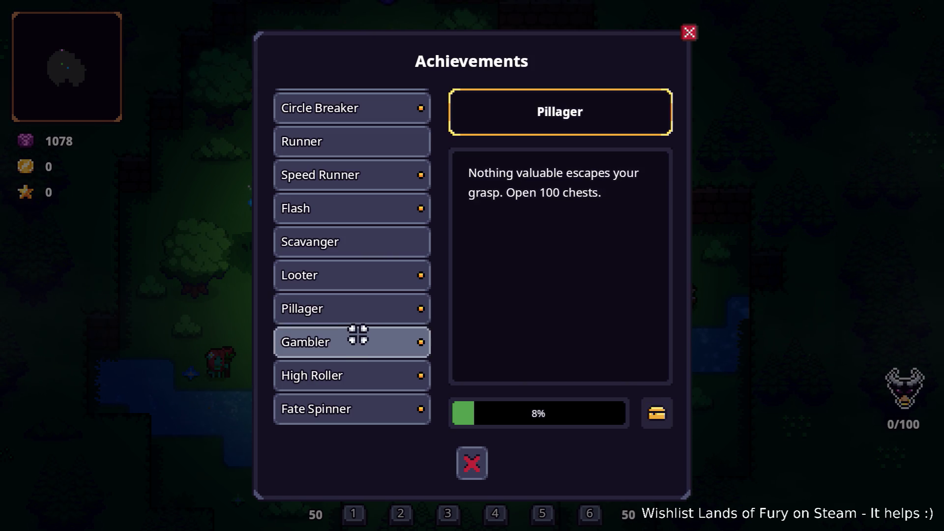
left_click(371, 276)
left_click(374, 247)
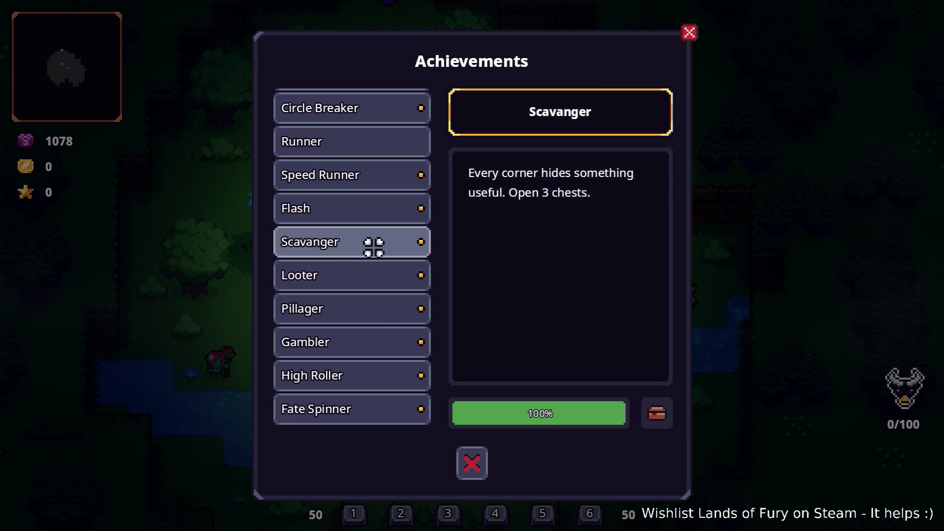
left_click(379, 330)
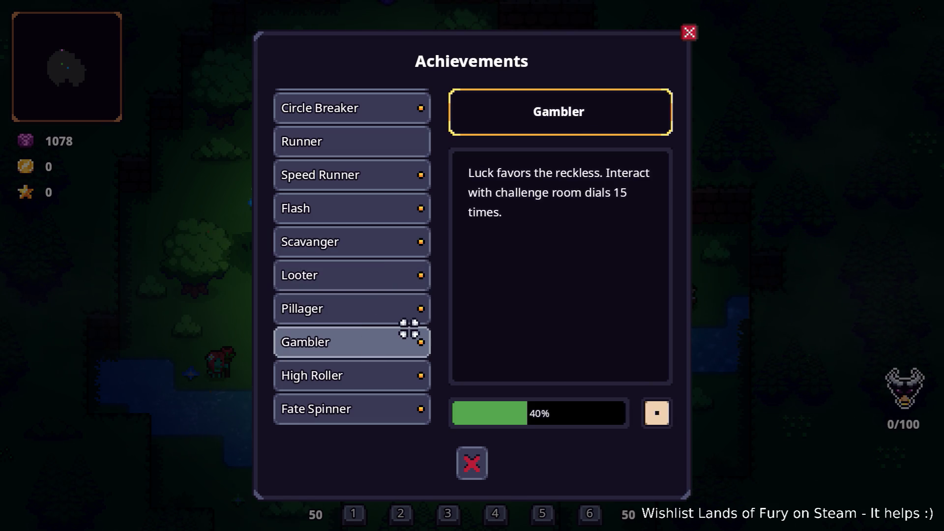